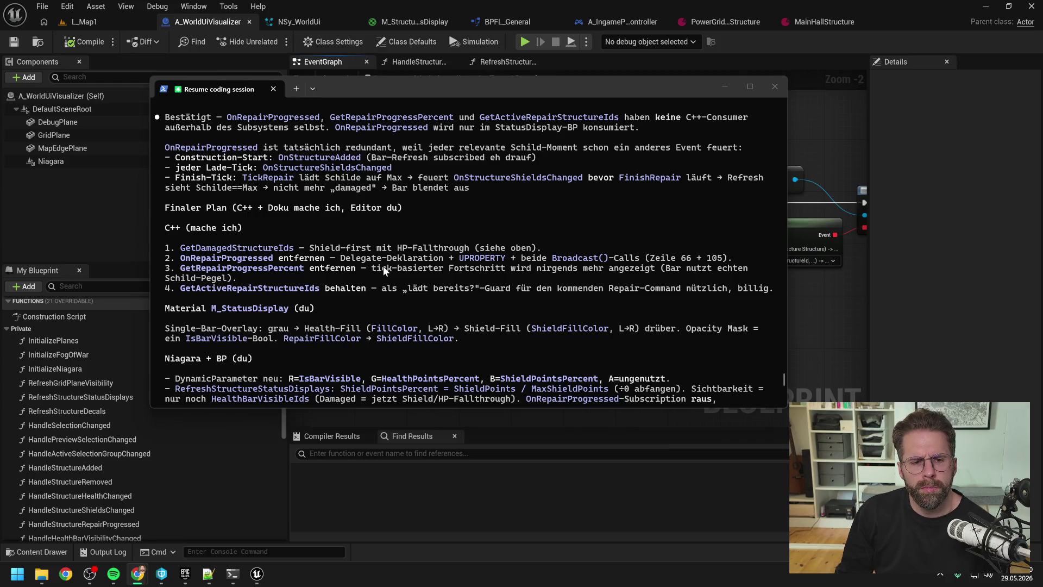
# - Glance at the Unreal blueprint graph, then bring the Claude Code session back to reply
pyautogui.scroll(1, 409, 269)
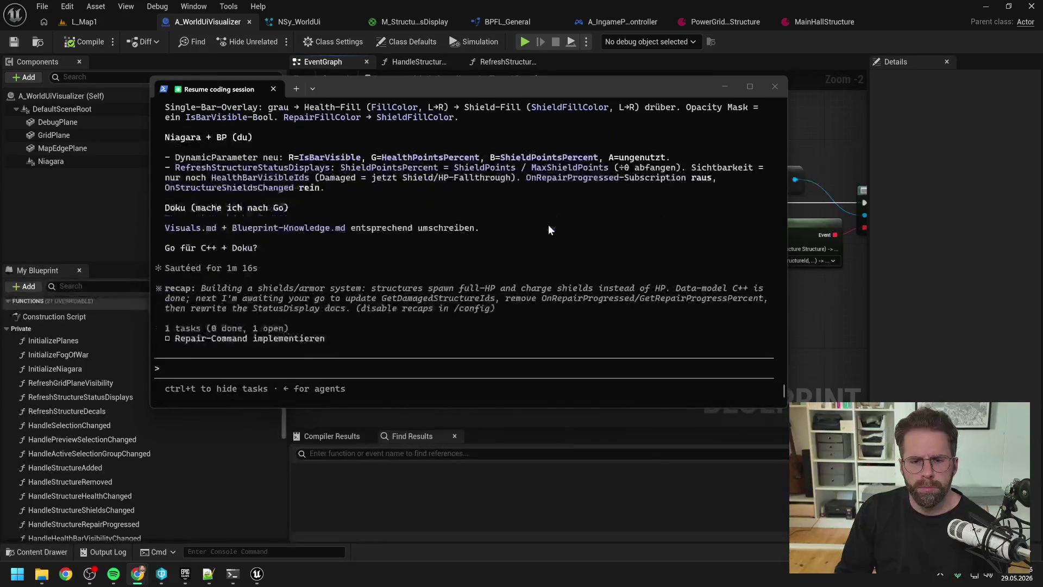
pyautogui.click(441, 372)
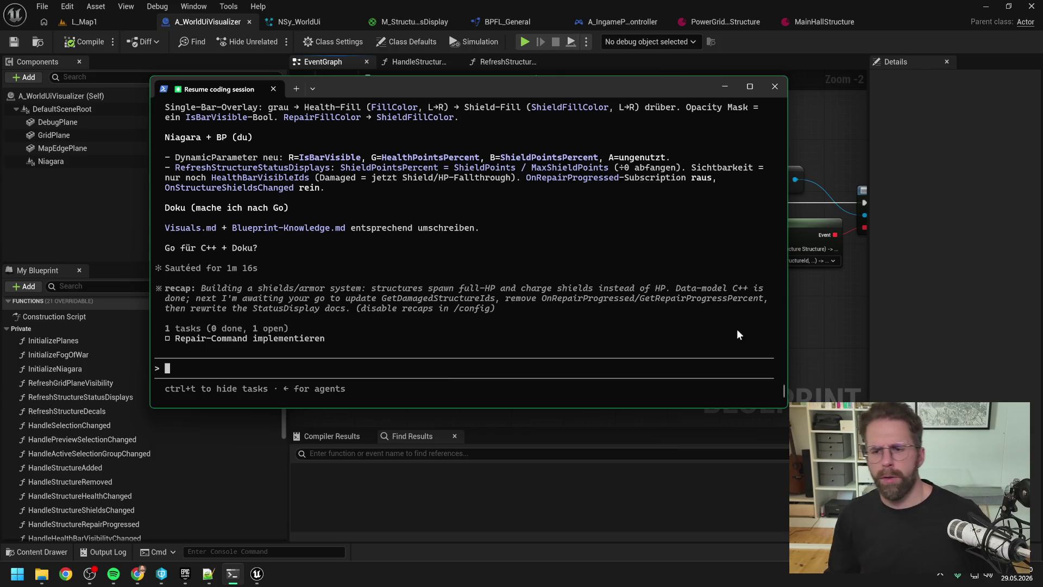
pyautogui.click(800, 317)
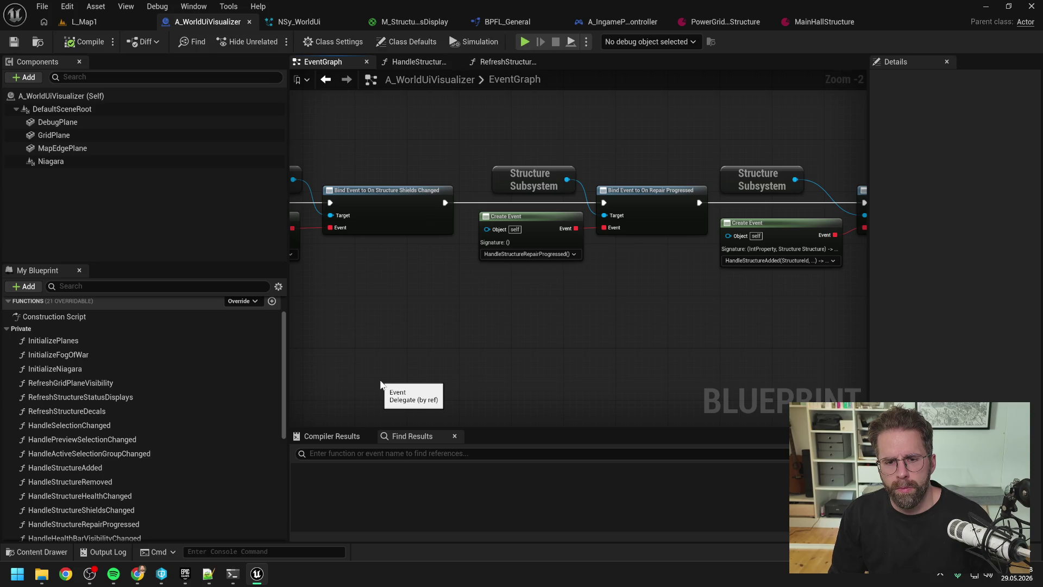
pyautogui.click(233, 574)
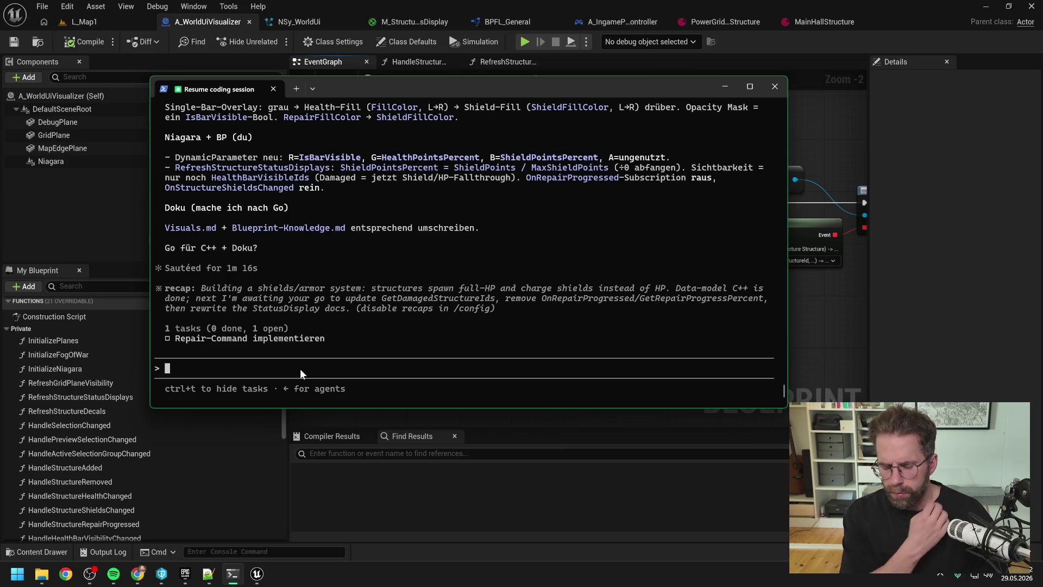
# - Write the German request to rethink which events and data are still needed
pyautogui.write('Moment l')
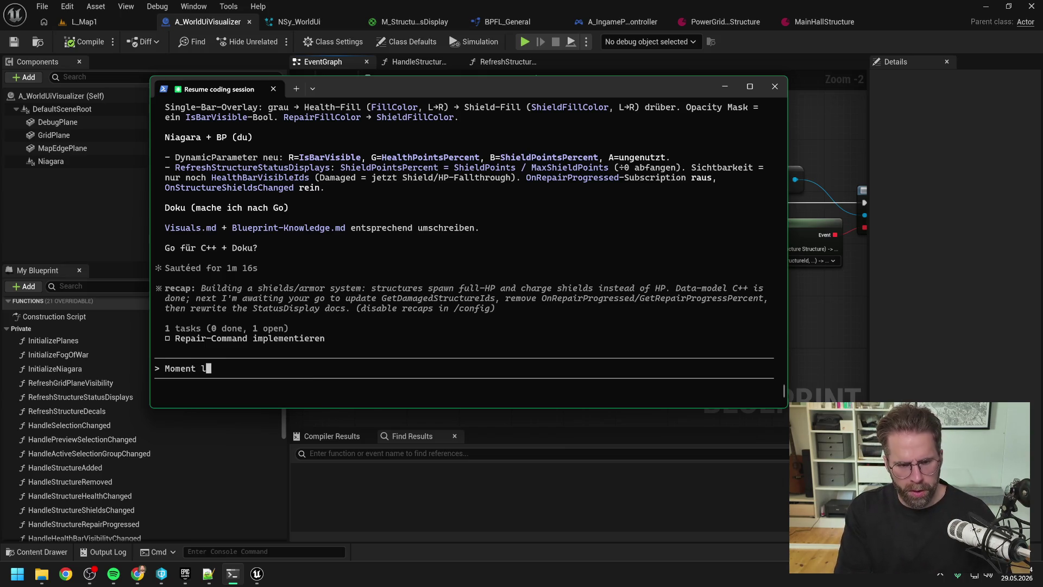
pyautogui.write('asst das noch')
pyautogui.press('BackSpace')
pyautogui.press('BackSpace')
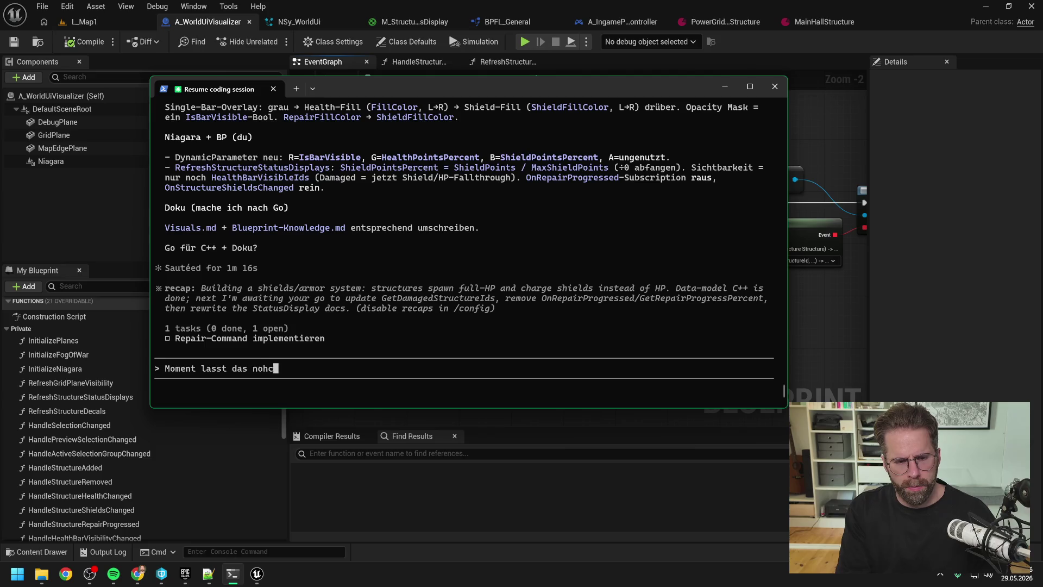
pyautogui.write('chmal genaui d')
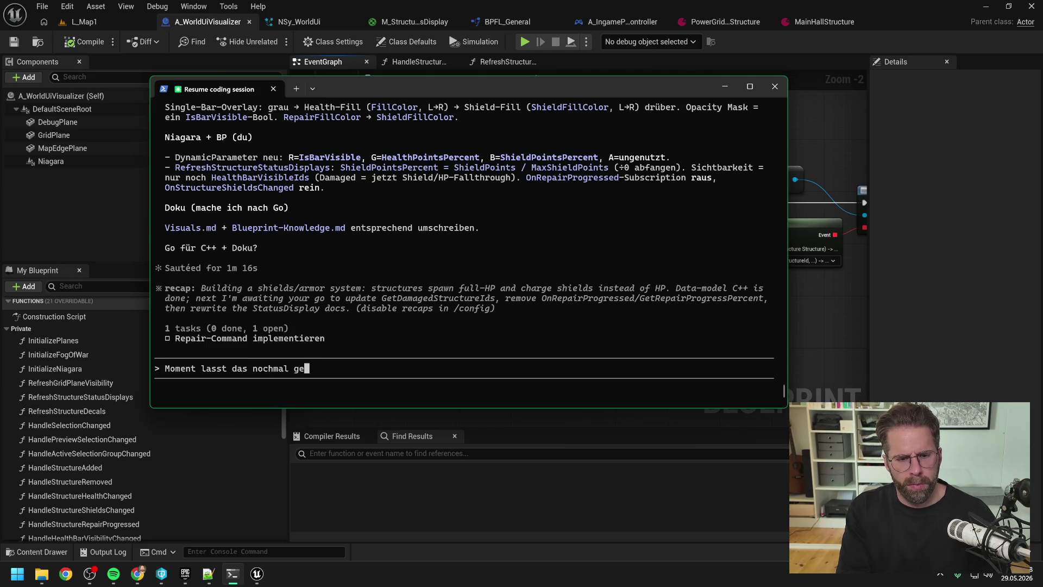
pyautogui.press('BackSpace')
pyautogui.press('BackSpace')
pyautogui.press('BackSpace')
pyautogui.write('durchdenken, welc')
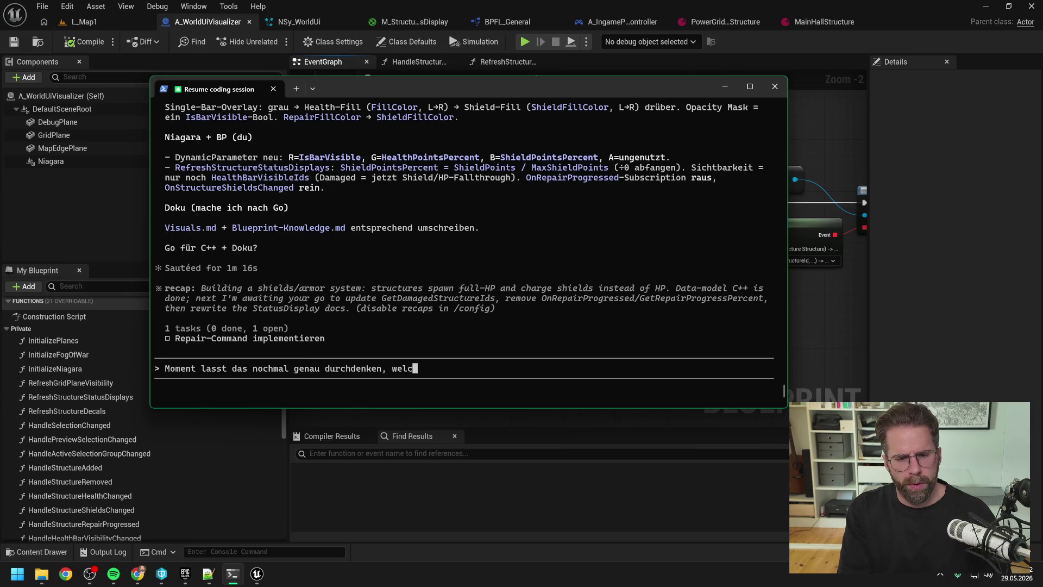
pyautogui.write('he Events an')
pyautogui.press('BackSpace')
pyautogui.press('BackSpace')
pyautogui.write('und Daten wir n')
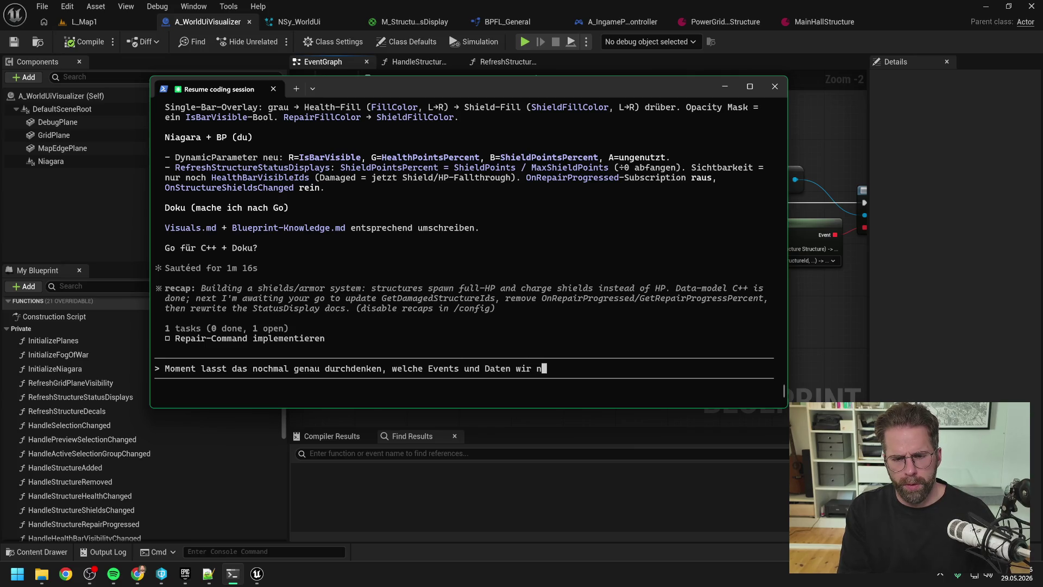
pyautogui.write('un noch brauchen.')
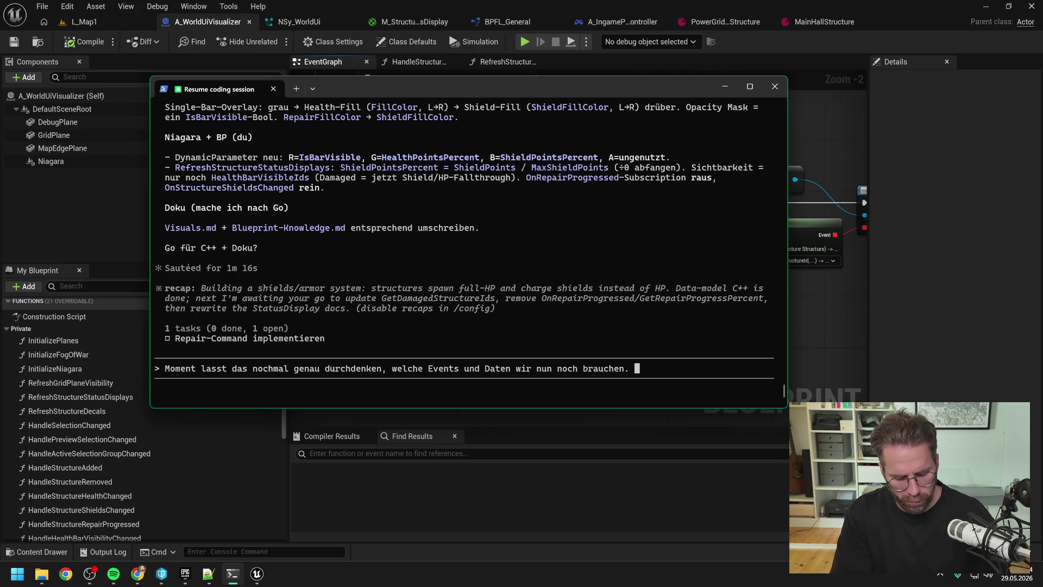
# - Add 'Shields werden gerade repariert -> StatusDisplay soll immer gezeigt werden.' and return to Unreal
pyautogui.write('S')
pyautogui.press('BackSpace')
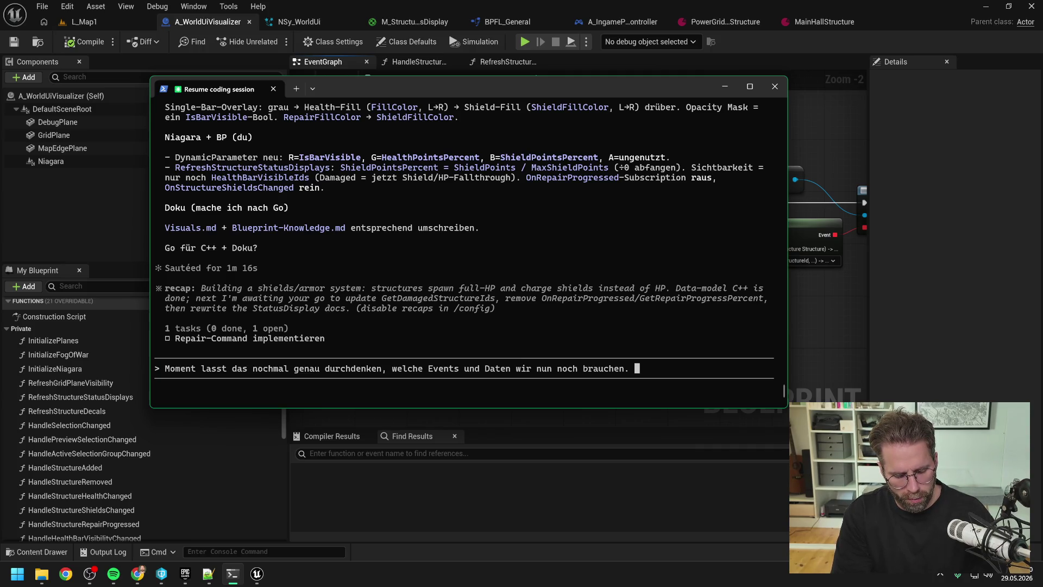
pyautogui.write('Sh')
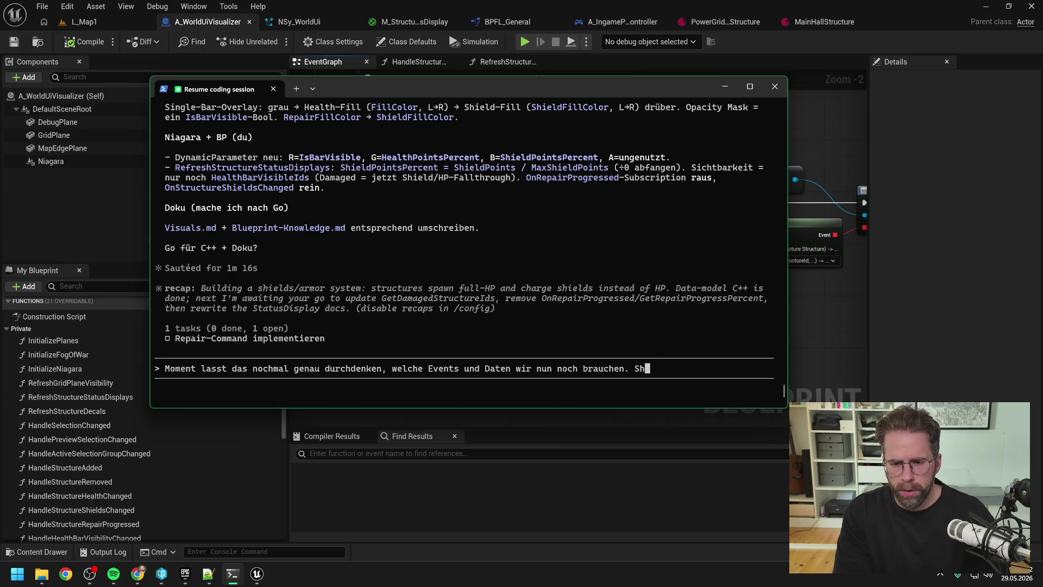
pyautogui.write('ields werden ger')
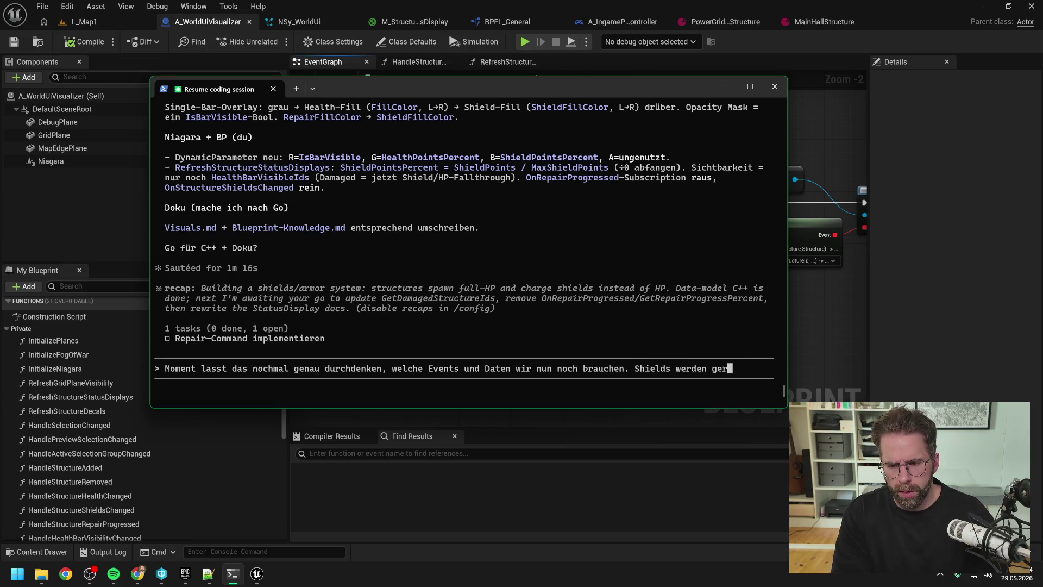
pyautogui.write('ade repariert')
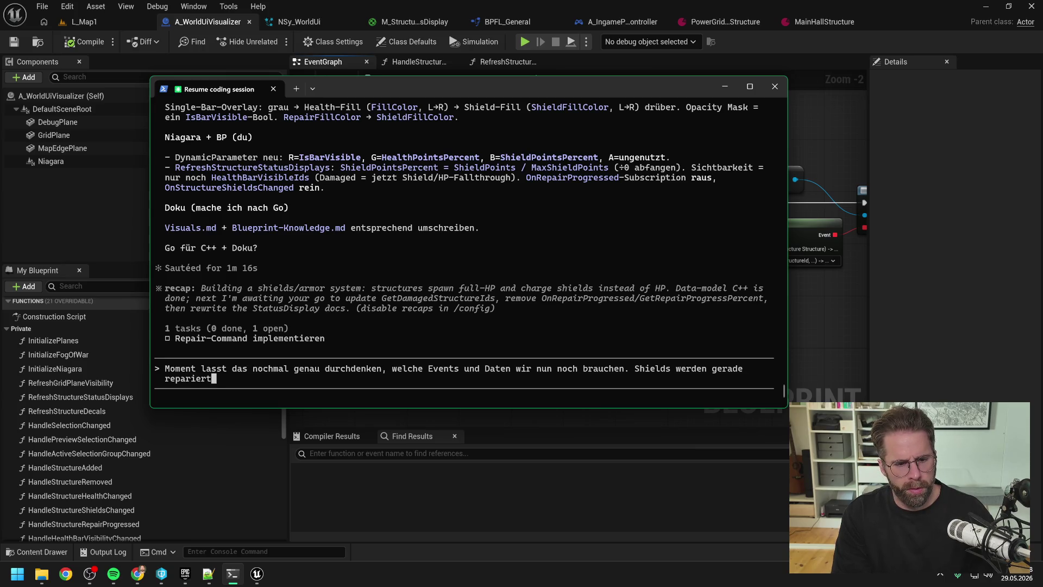
pyautogui.write(' ->')
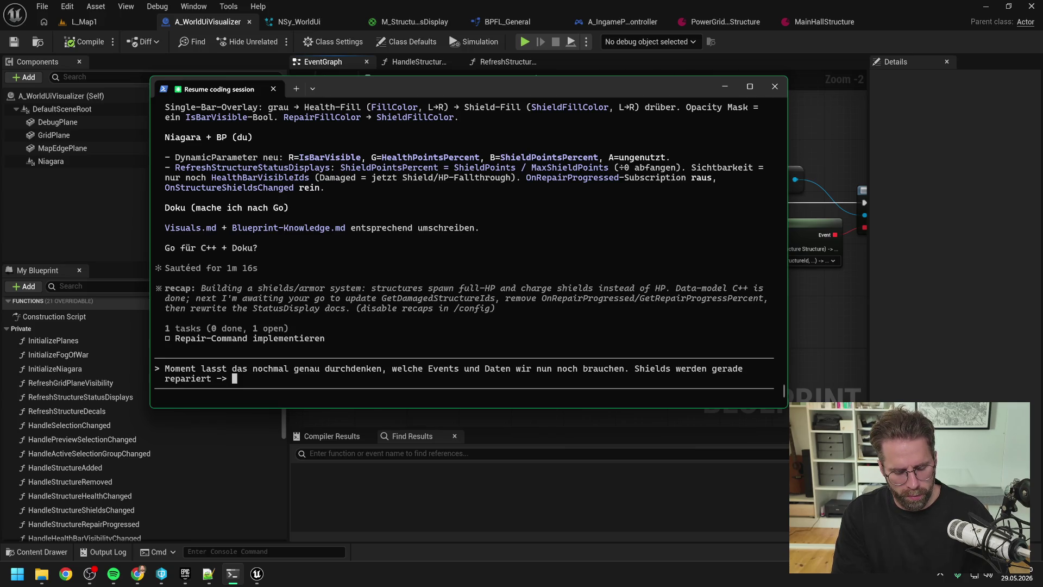
pyautogui.write('StatusD')
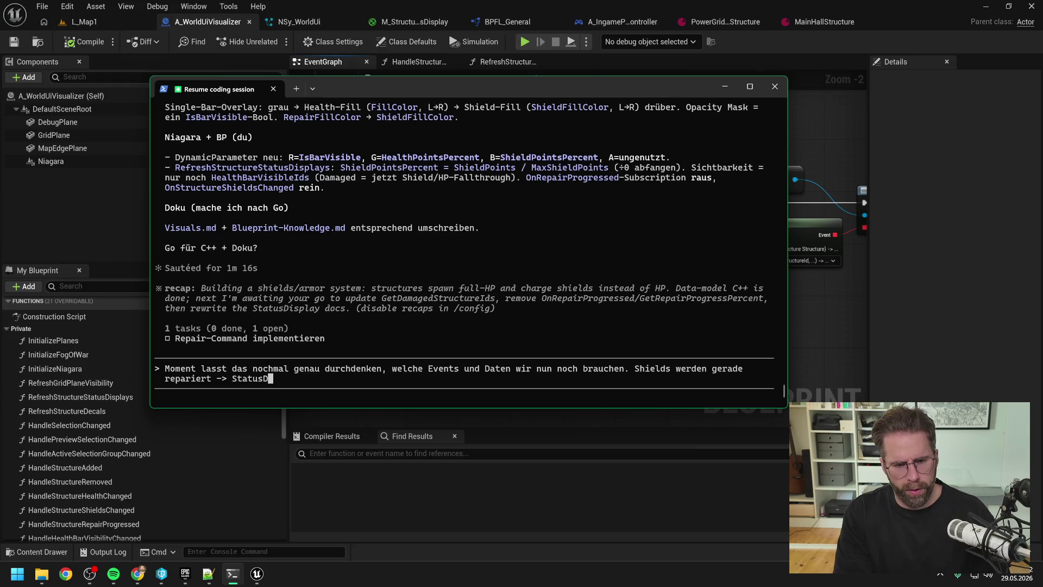
pyautogui.write('isplay soll ')
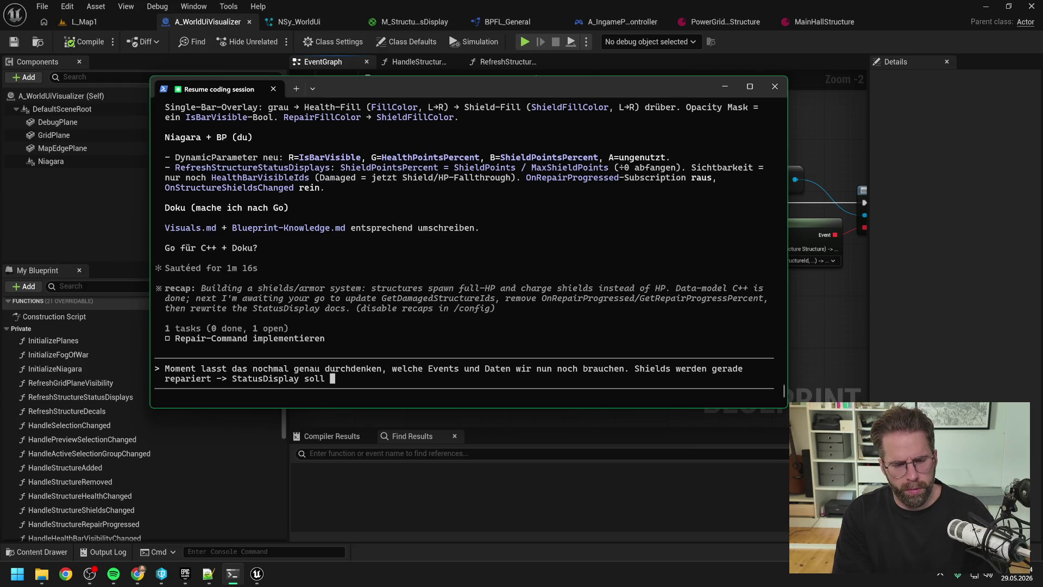
pyautogui.write('immer gez')
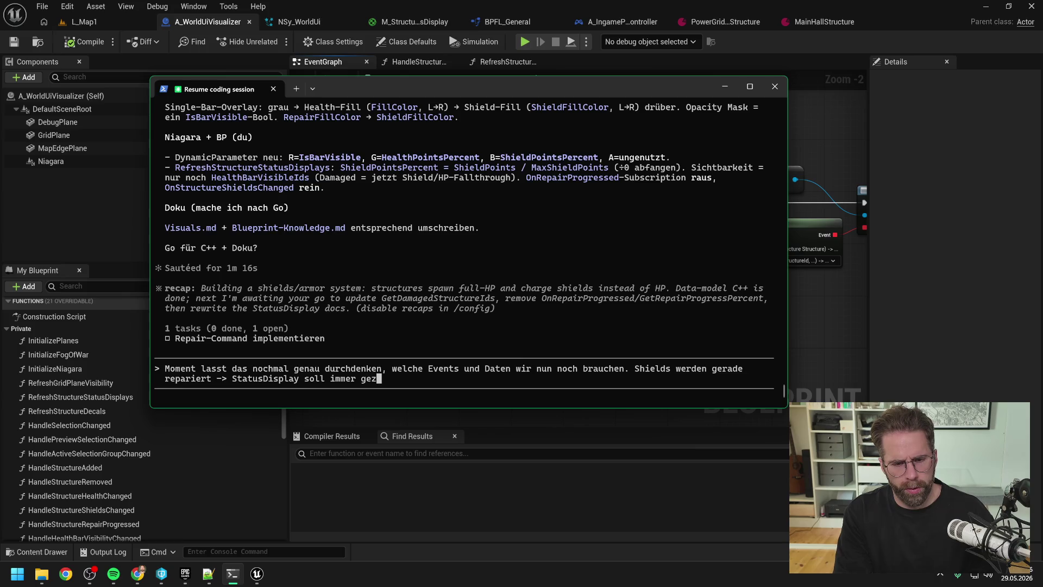
pyautogui.write('eigt werden.')
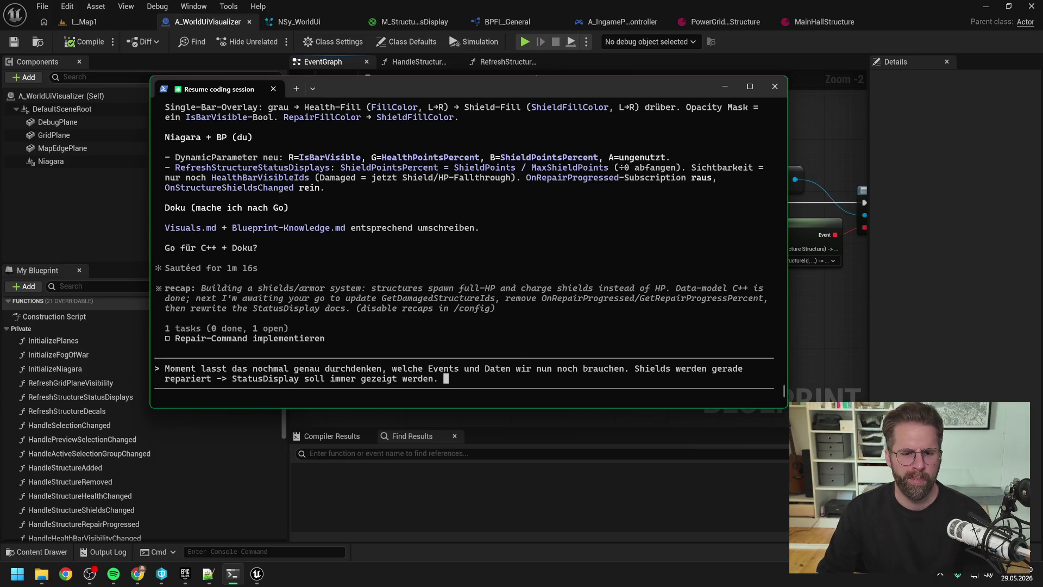
pyautogui.click(257, 574)
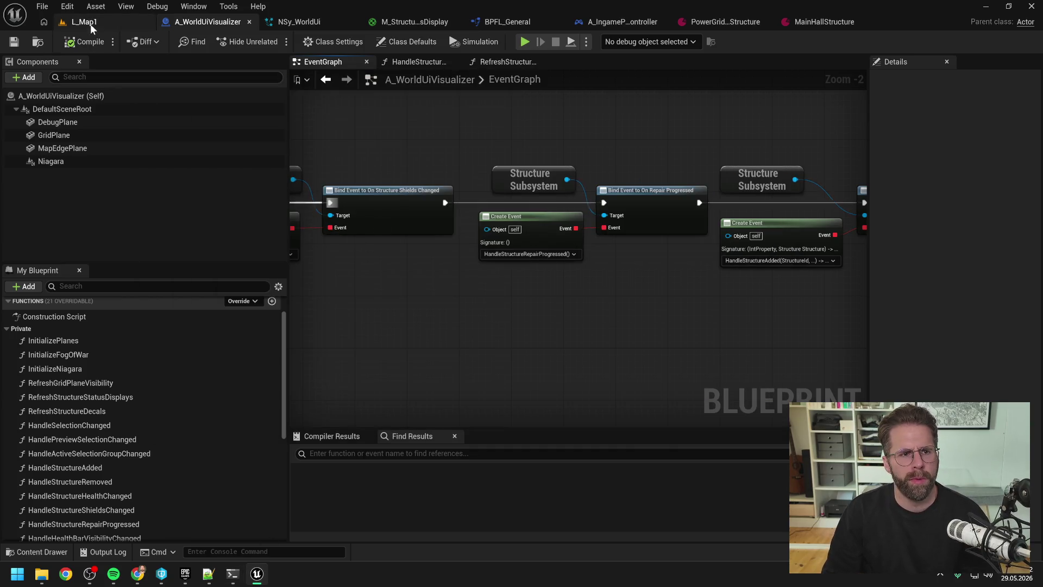
# - Play L_Map1 in the editor and choose Build Power Grid Generator from the Main Hall
pyautogui.click(84, 22)
pyautogui.click(272, 42)
pyautogui.click(435, 314)
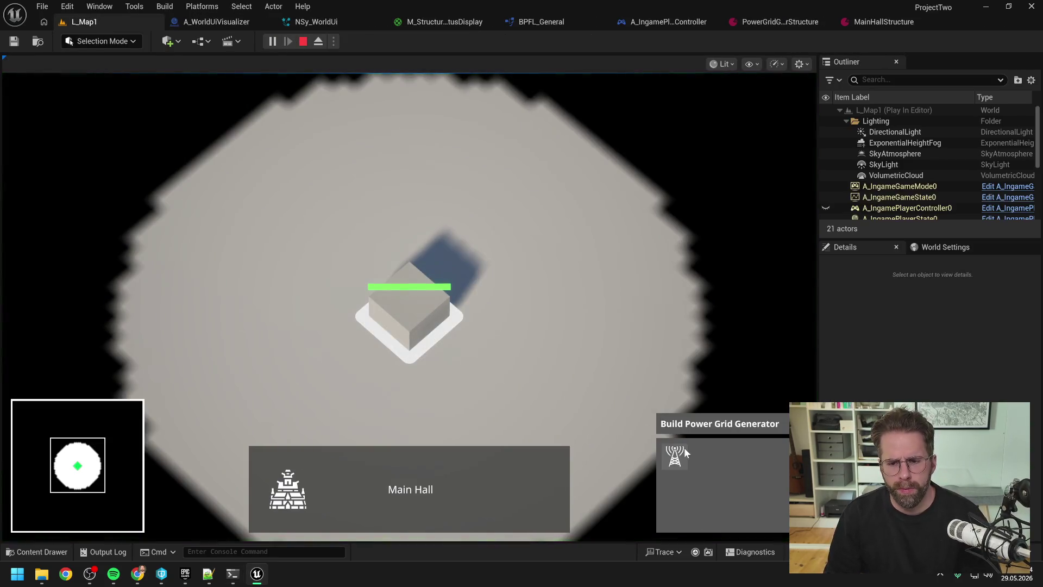
pyautogui.click(675, 456)
# - Place four power grid generators around the Main Hall, then select one
pyautogui.click(563, 279)
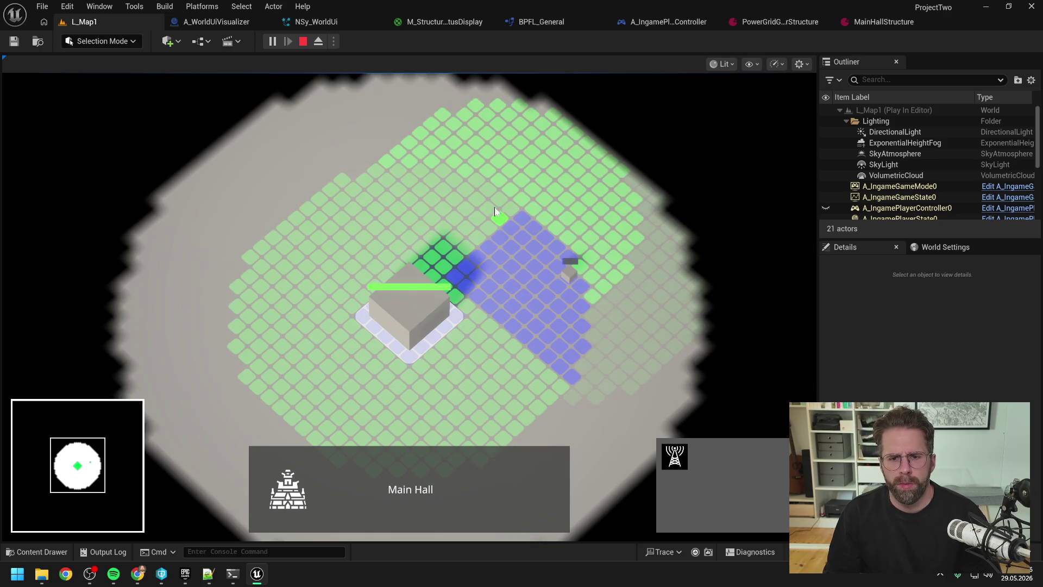
pyautogui.click(480, 196)
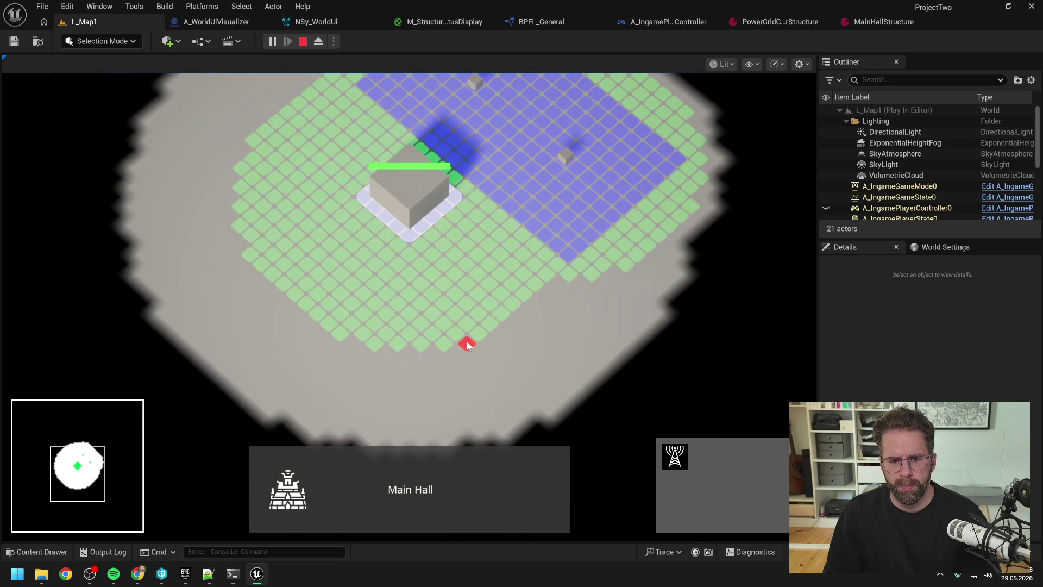
pyautogui.click(479, 331)
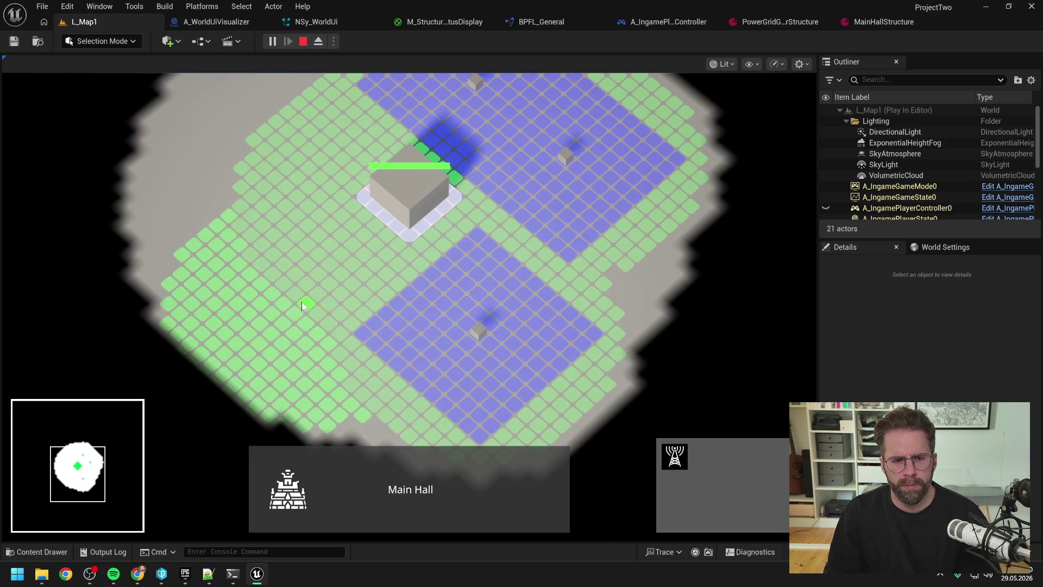
pyautogui.click(301, 301)
pyautogui.scroll(-2, 367, 265)
pyautogui.press('a')
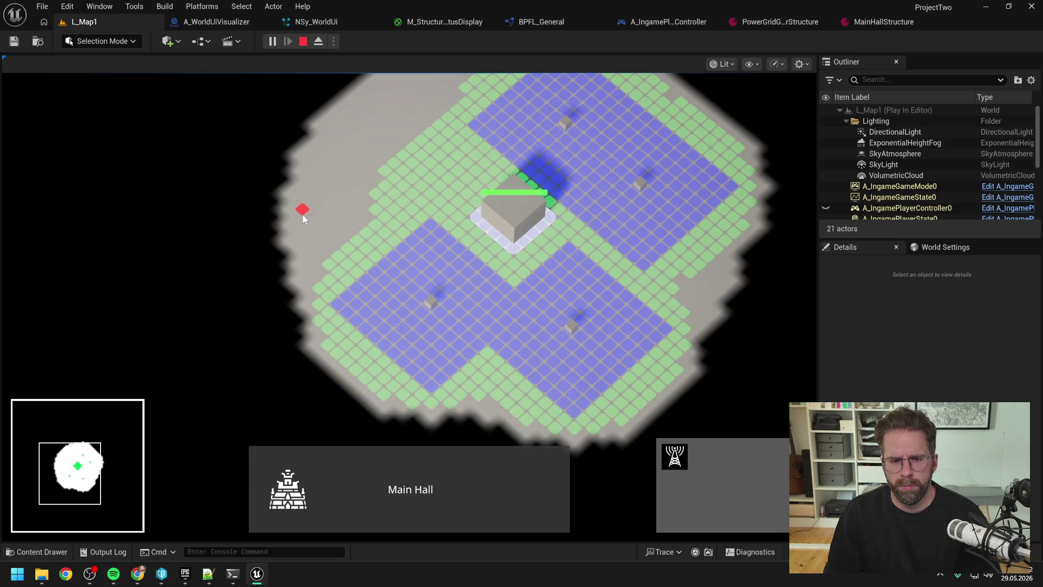
pyautogui.scroll(-1, 305, 214)
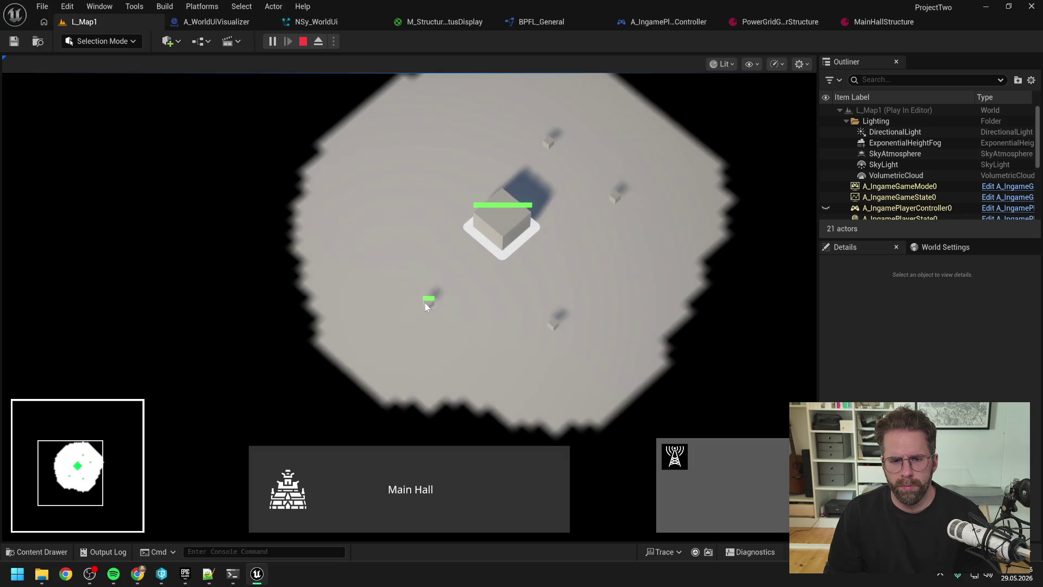
pyautogui.click(555, 324)
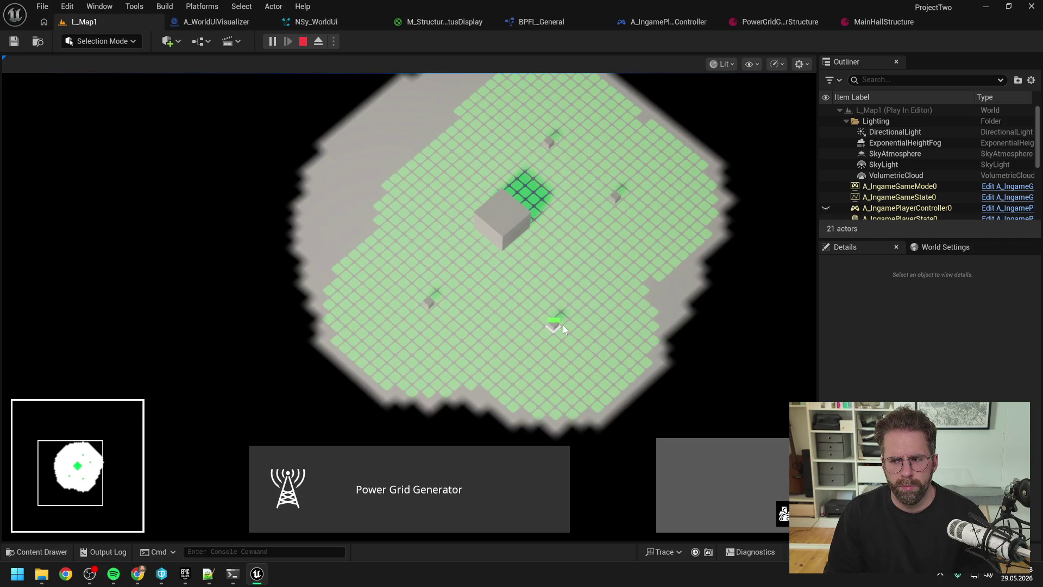
# - Select the Main Hall and place pylons on green tiles to spread power coverage
pyautogui.press('d')
pyautogui.press('w')
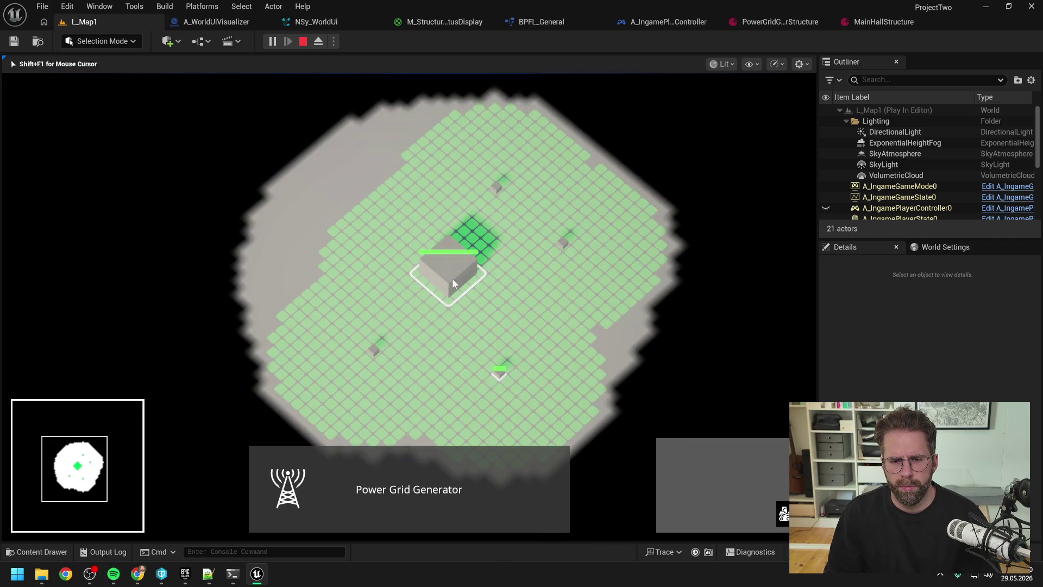
pyautogui.click(452, 283)
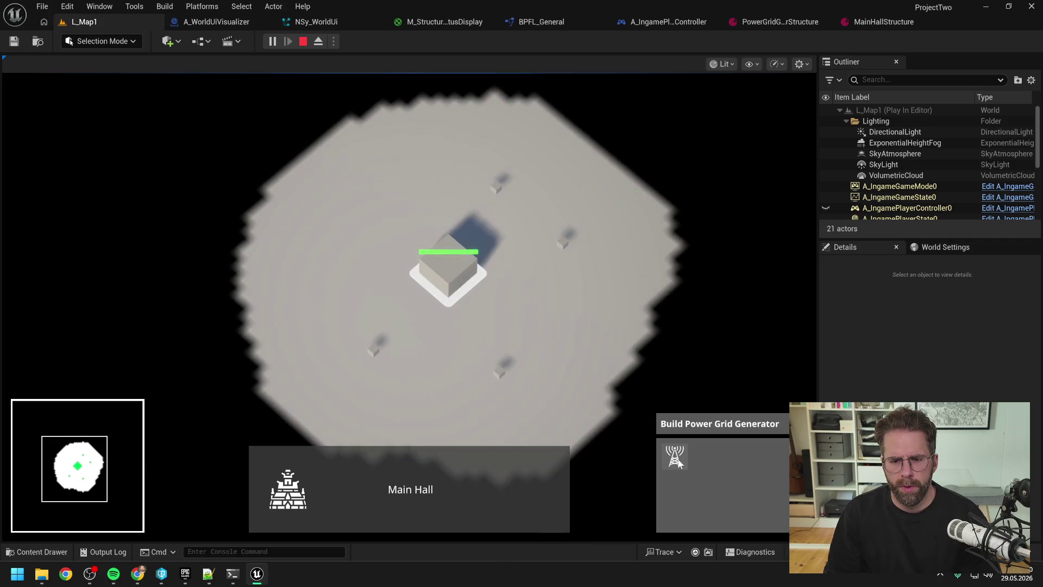
pyautogui.press('w')
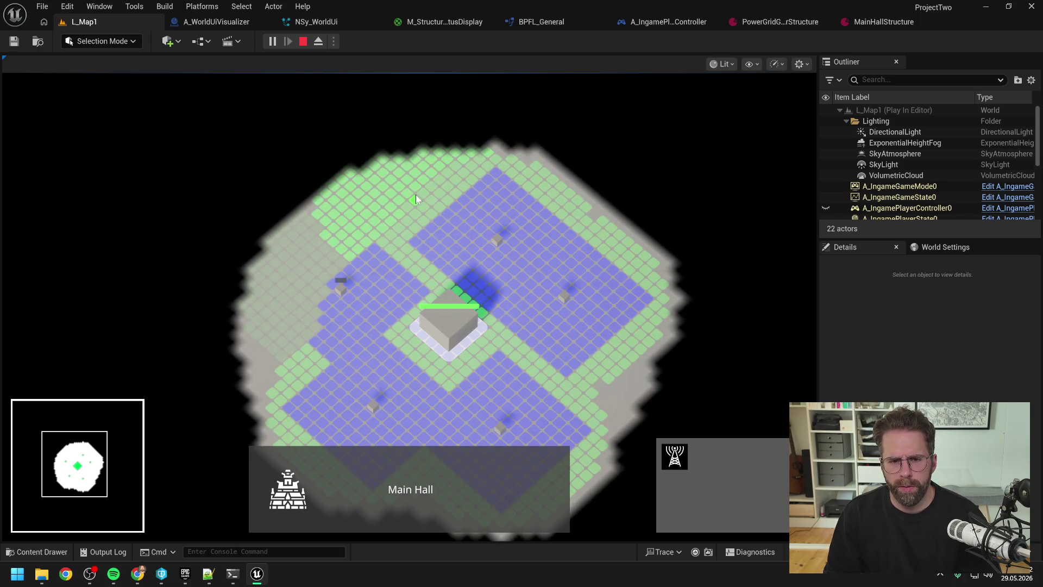
pyautogui.click(416, 193)
pyautogui.click(538, 162)
pyautogui.click(637, 248)
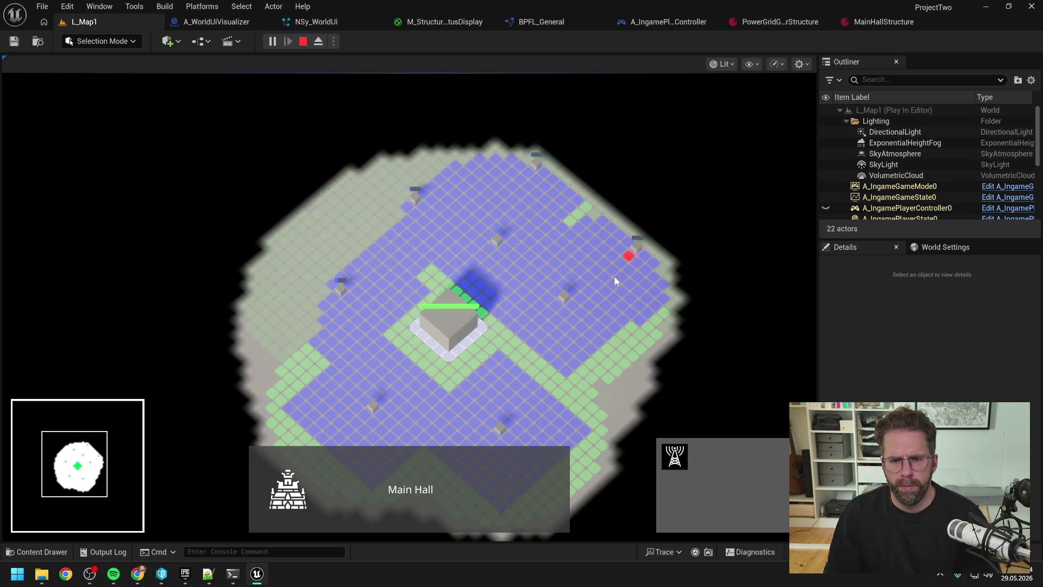
pyautogui.scroll(1, 628, 273)
pyautogui.press('w')
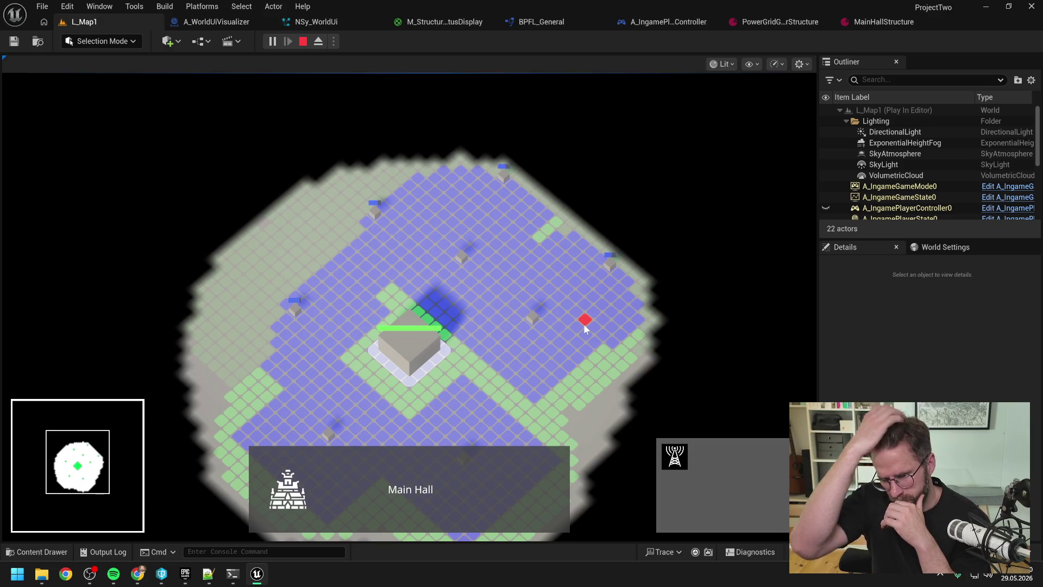
# - Cancel build mode and inspect a Power Grid Generator's grid
pyautogui.rightClick(562, 277)
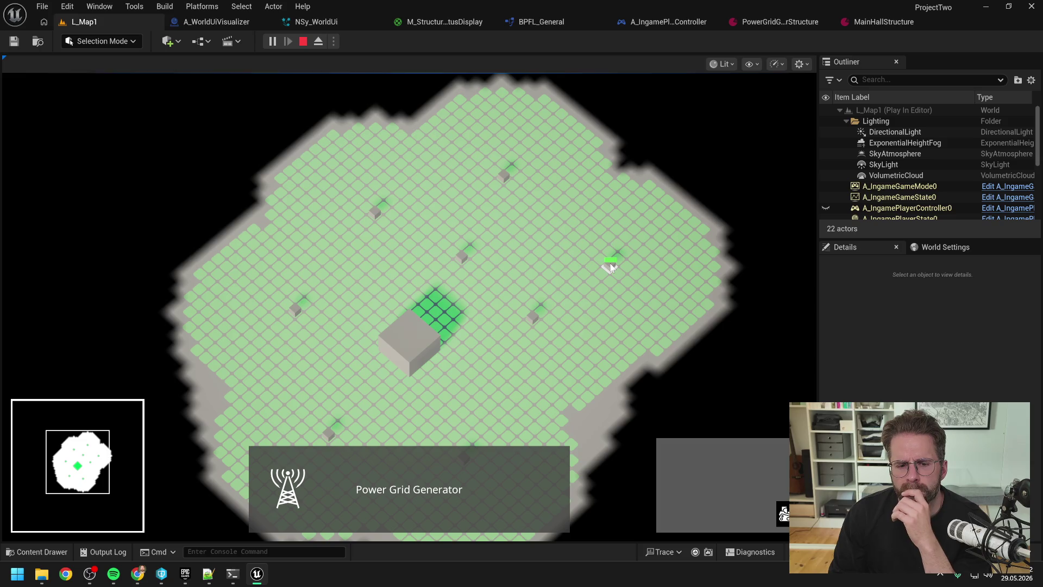
pyautogui.rightClick(657, 319)
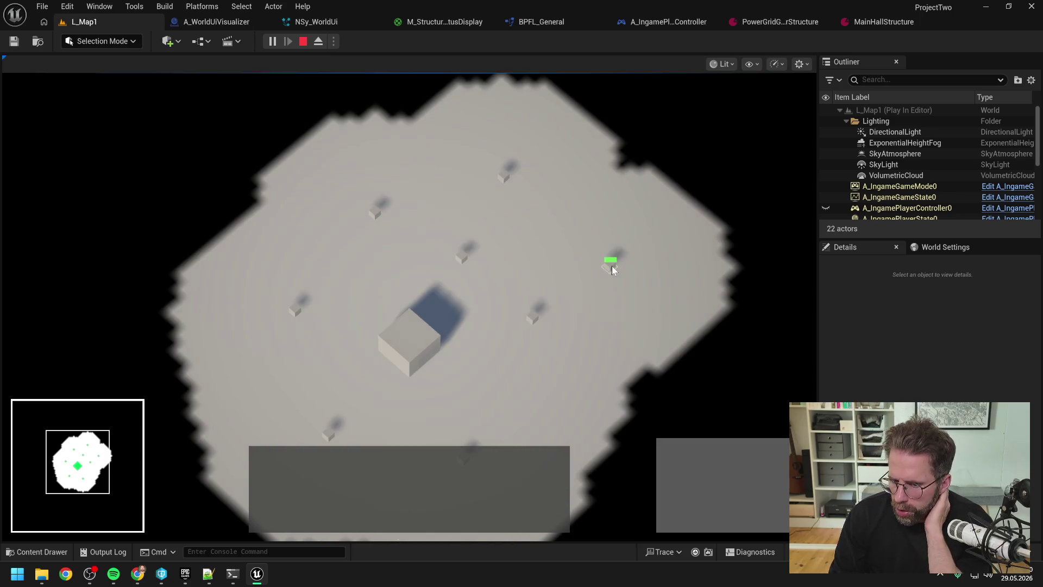
pyautogui.click(612, 266)
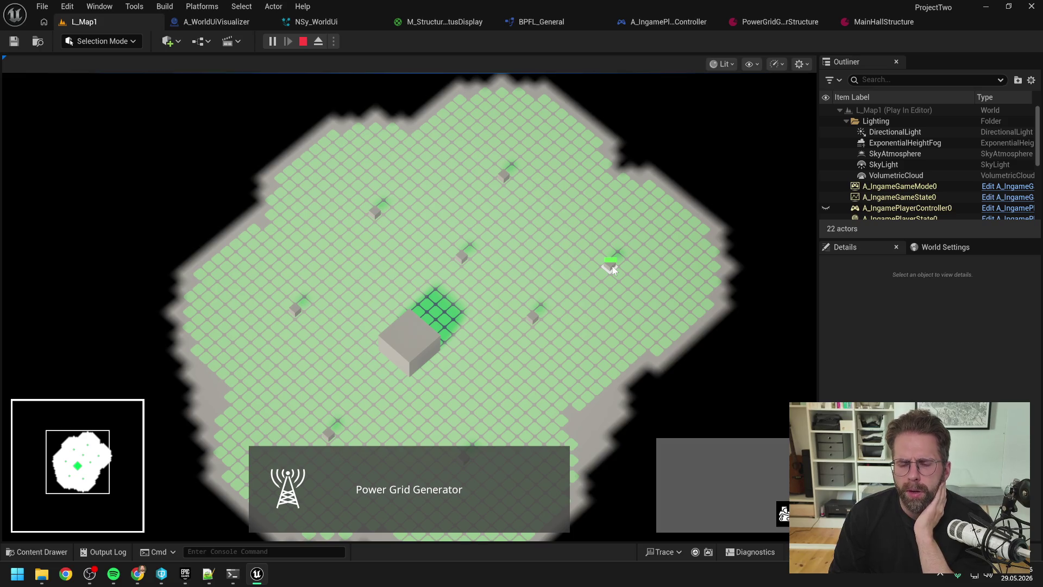
pyautogui.rightClick(624, 292)
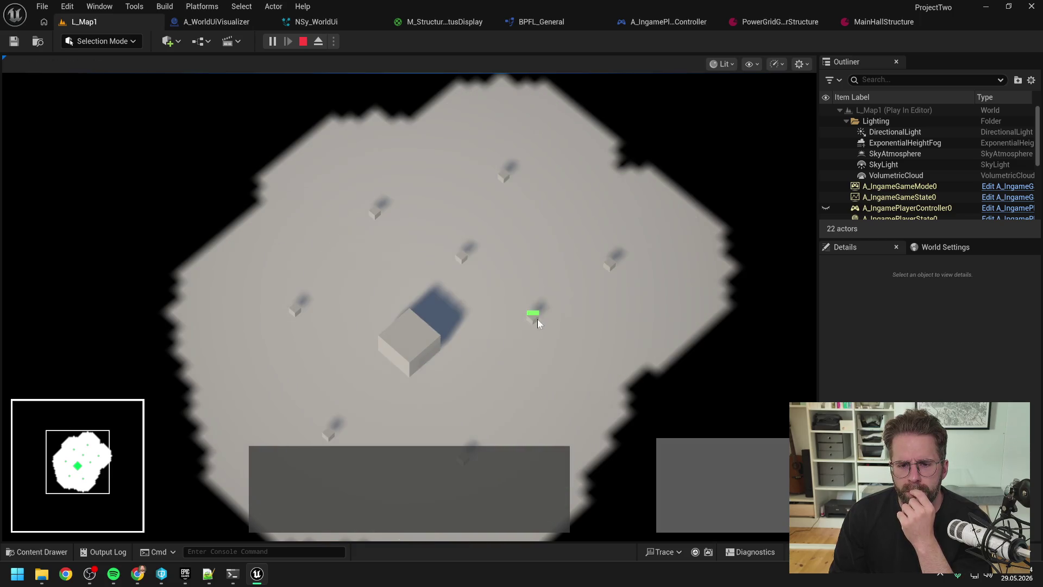
# - Place another power structure from the Main Hall's build options
pyautogui.click(443, 359)
pyautogui.click(674, 455)
pyautogui.click(633, 363)
pyautogui.press('d')
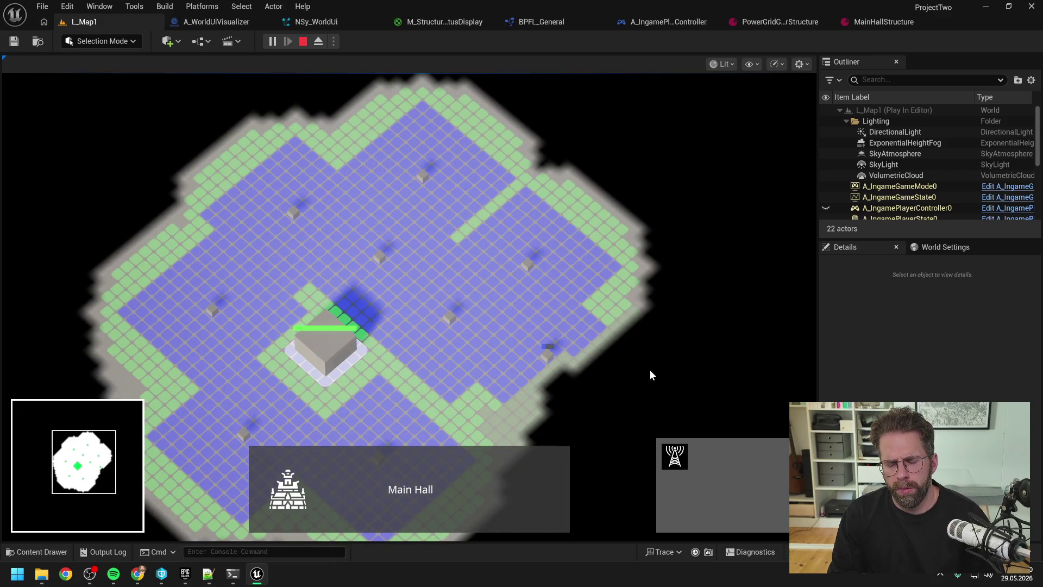
# - Place three pylons along the map's eastern edge
pyautogui.press('s')
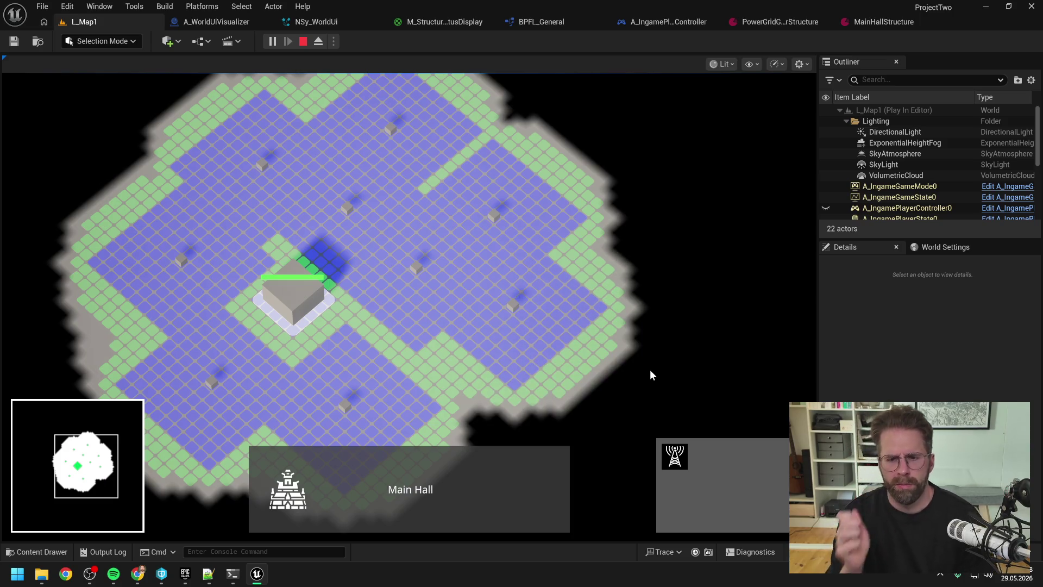
pyautogui.click(605, 268)
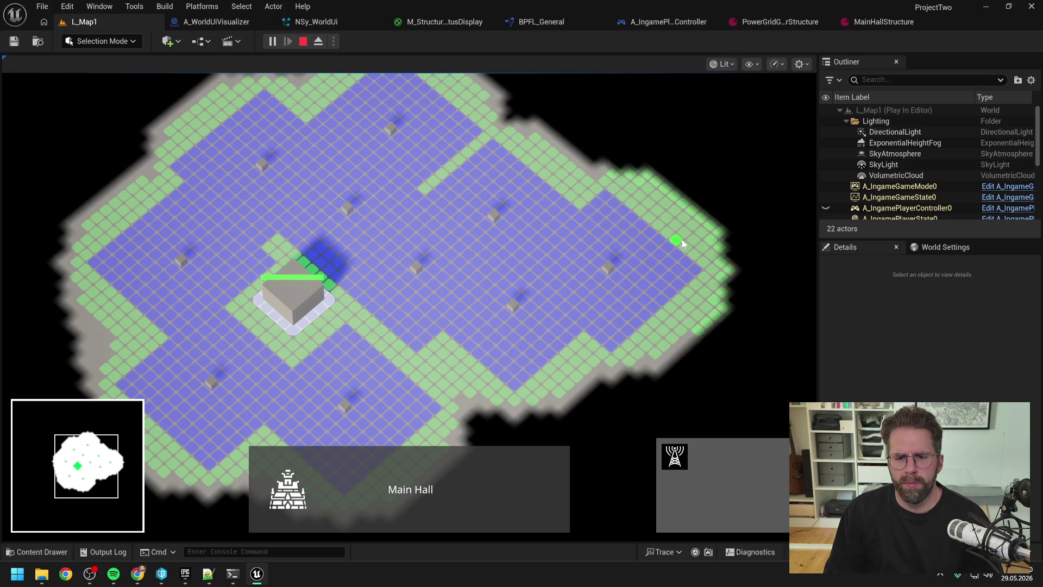
pyautogui.press('d')
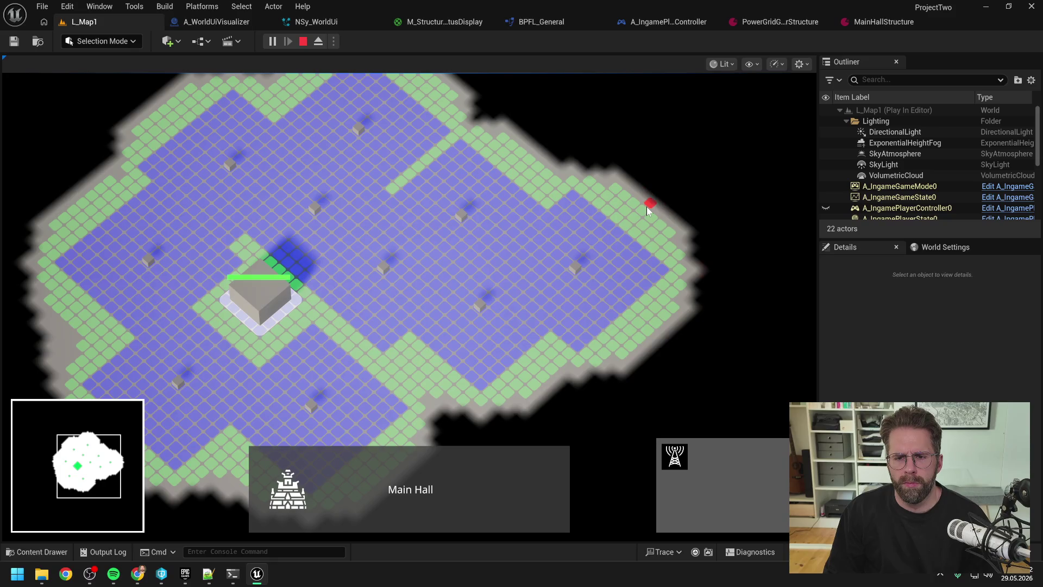
pyautogui.click(647, 206)
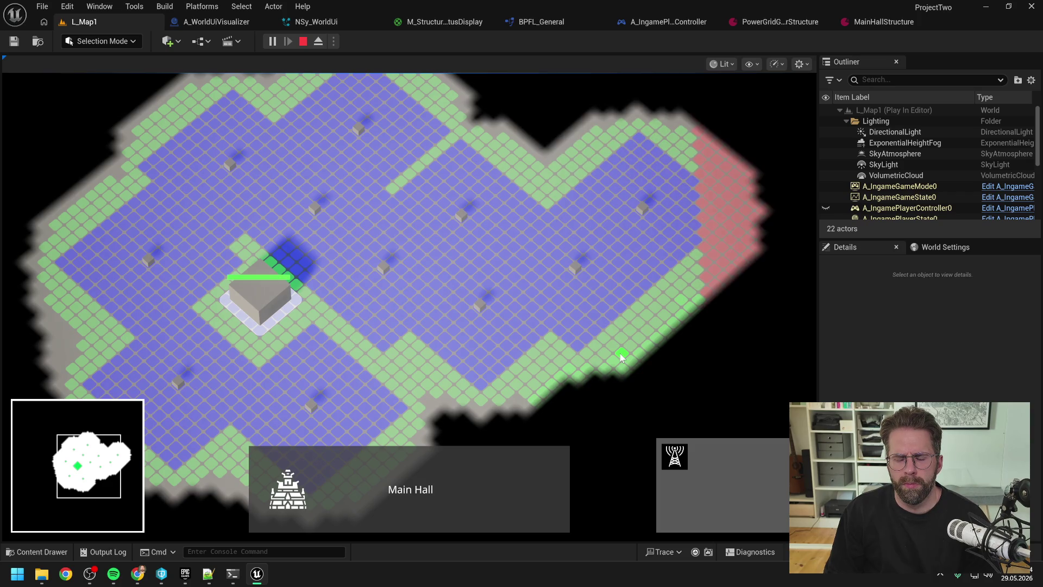
pyautogui.click(674, 308)
# - Add pylons at the bottom-right, southern edge and northeast, then end Play In Editor
pyautogui.press('s')
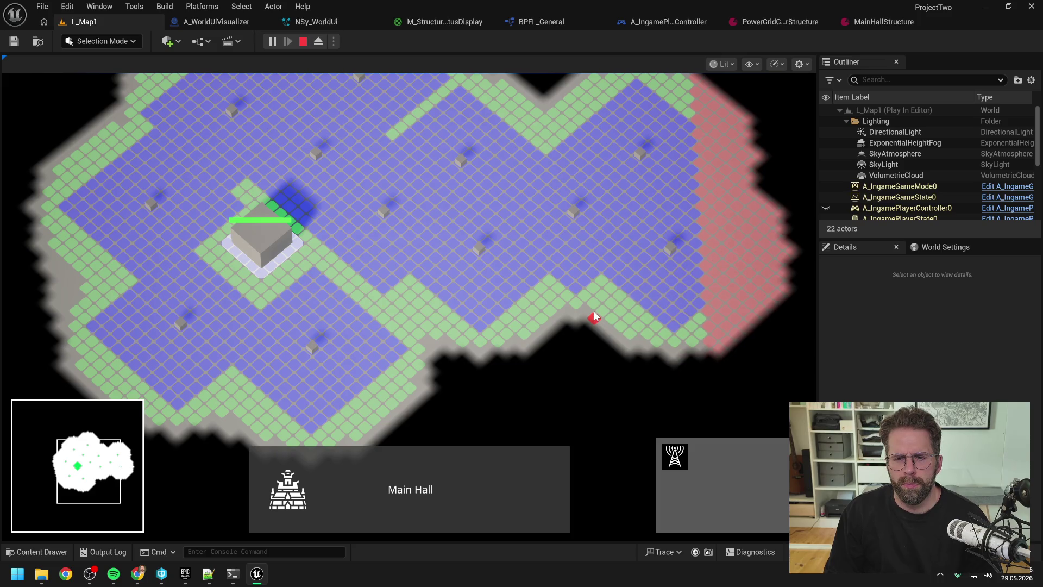
pyautogui.click(675, 338)
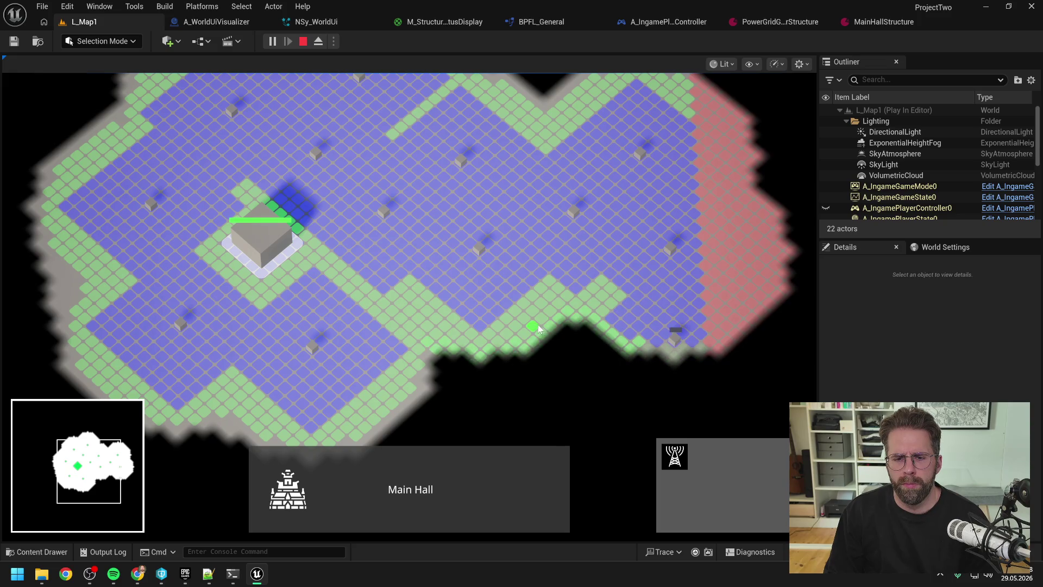
pyautogui.press('s')
pyautogui.click(409, 317)
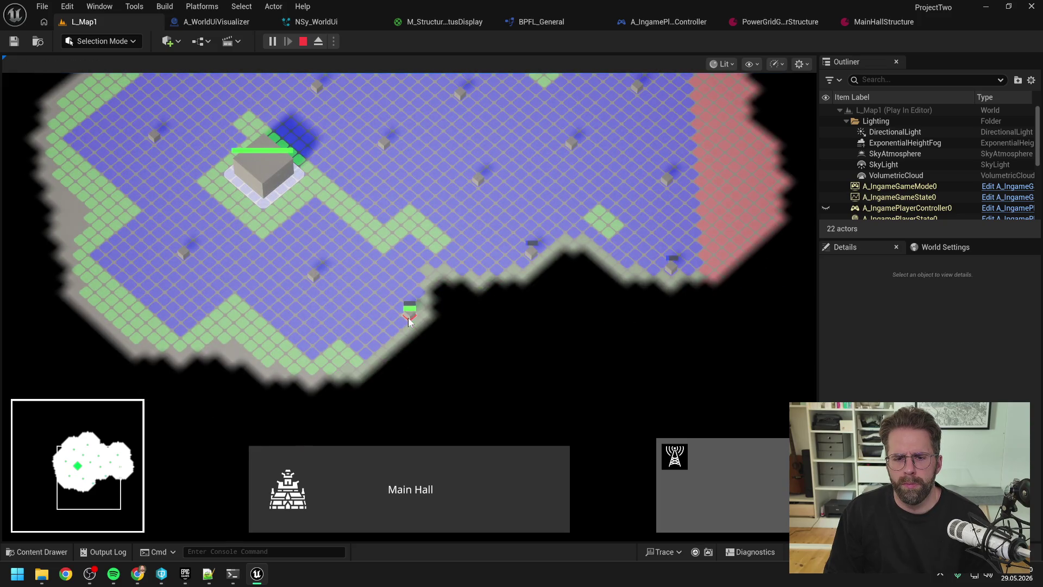
pyautogui.press('w')
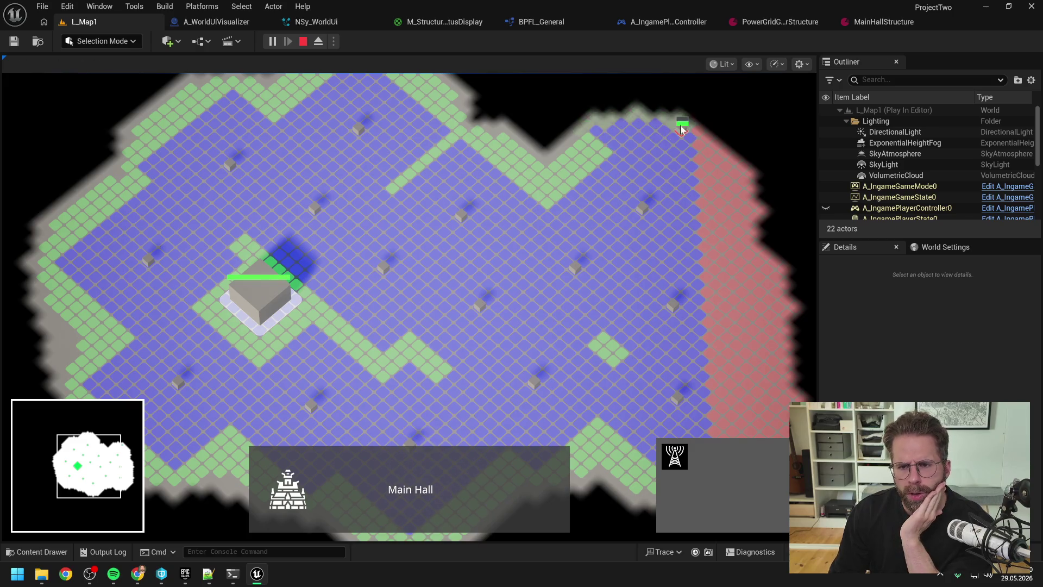
pyautogui.click(542, 164)
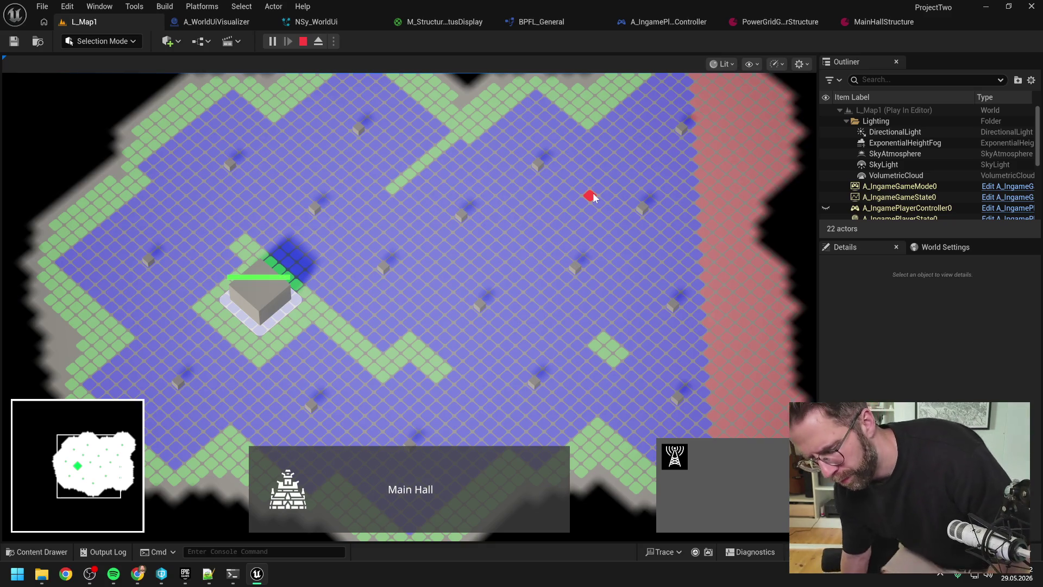
pyautogui.press('Escape')
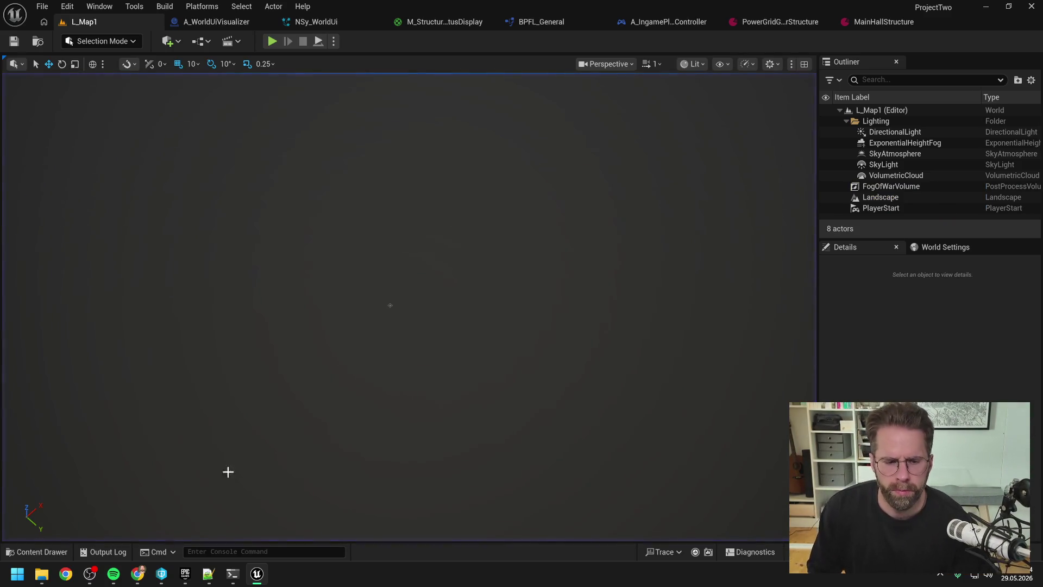
# - Bring Claude Code forward and erase the previous draft text
pyautogui.click(233, 574)
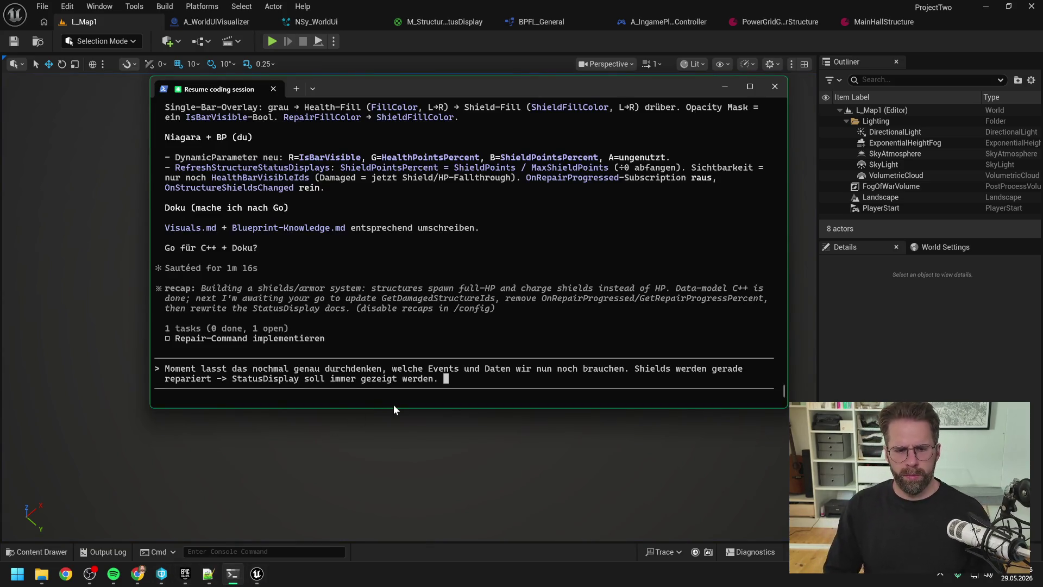
pyautogui.press('BackSpace')
pyautogui.press('BackSpace')
pyautogui.press('BackSpace')
pyautogui.press('BackSpace')
pyautogui.press('BackSpace')
pyautogui.press('BackSpace')
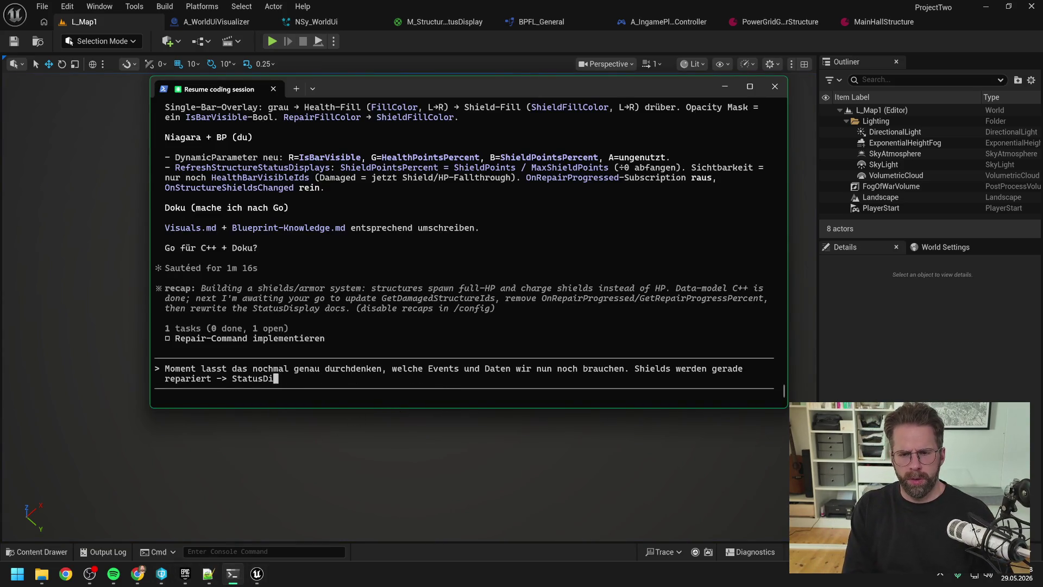
pyautogui.press('BackSpace')
pyautogui.press('BackSpace')
pyautogui.press('BackSpace')
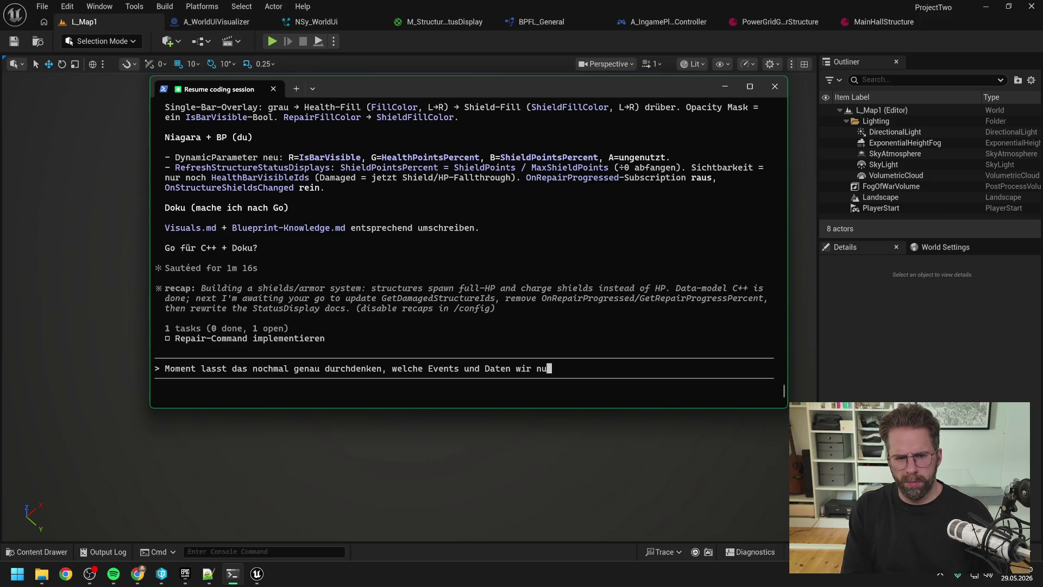
pyautogui.press('BackSpace')
pyautogui.press('BackSpace')
pyautogui.press('BackSpace')
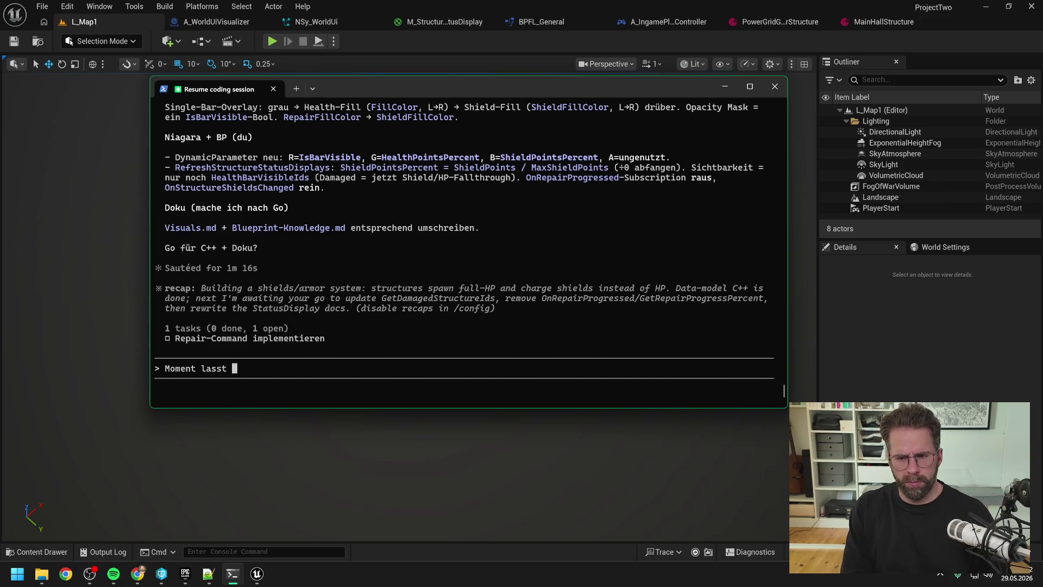
# - Draft a sentence on coupled Repair/ConstructionTime and HealOverTime, then delete back to 'Ich überlege gerade noch Folgendes:'
pyautogui.write('Ich üer')
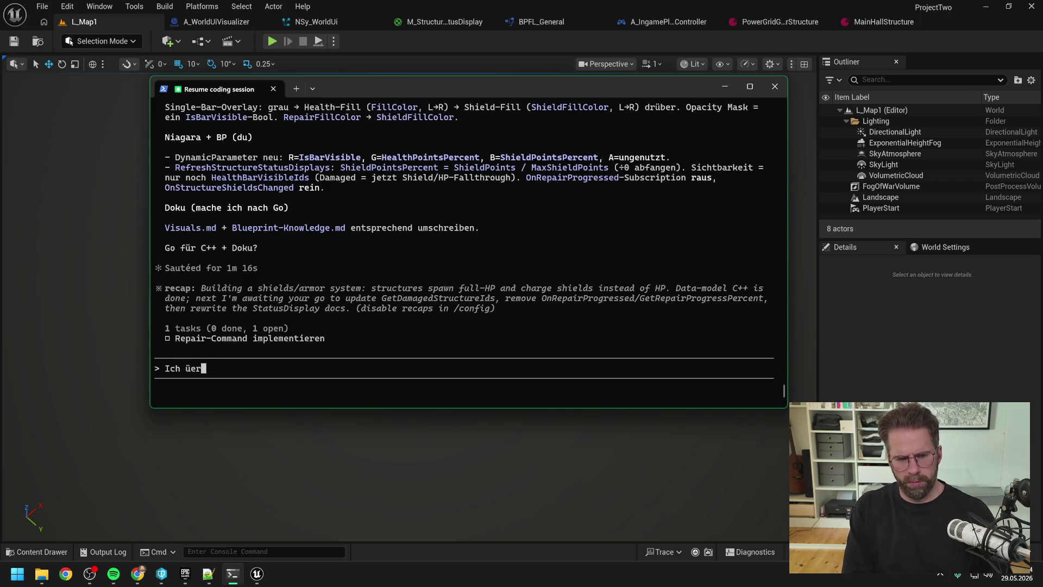
pyautogui.press('BackSpace')
pyautogui.press('BackSpace')
pyautogui.write('berlege g')
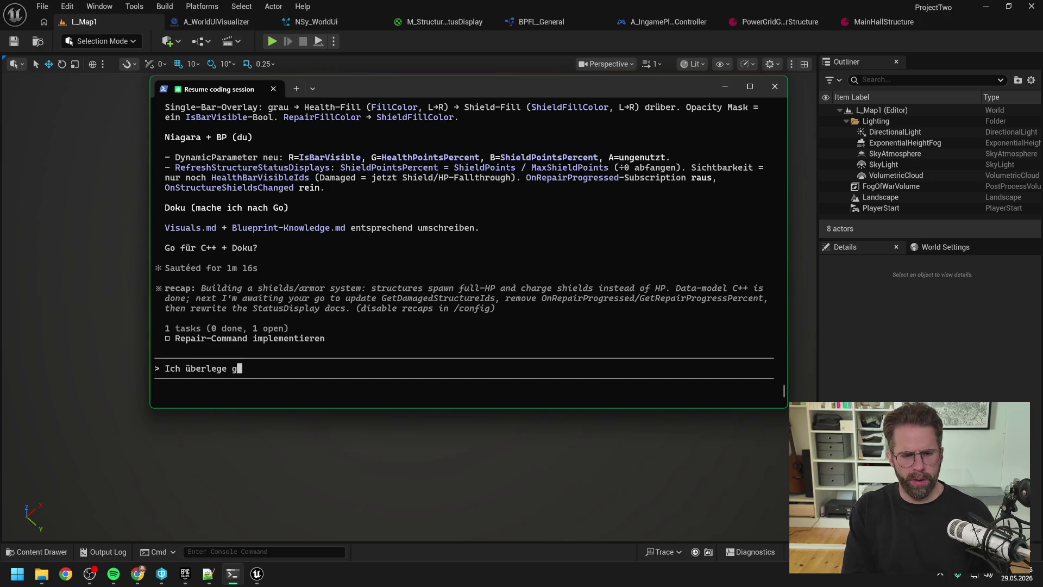
pyautogui.write('erade noch Fo')
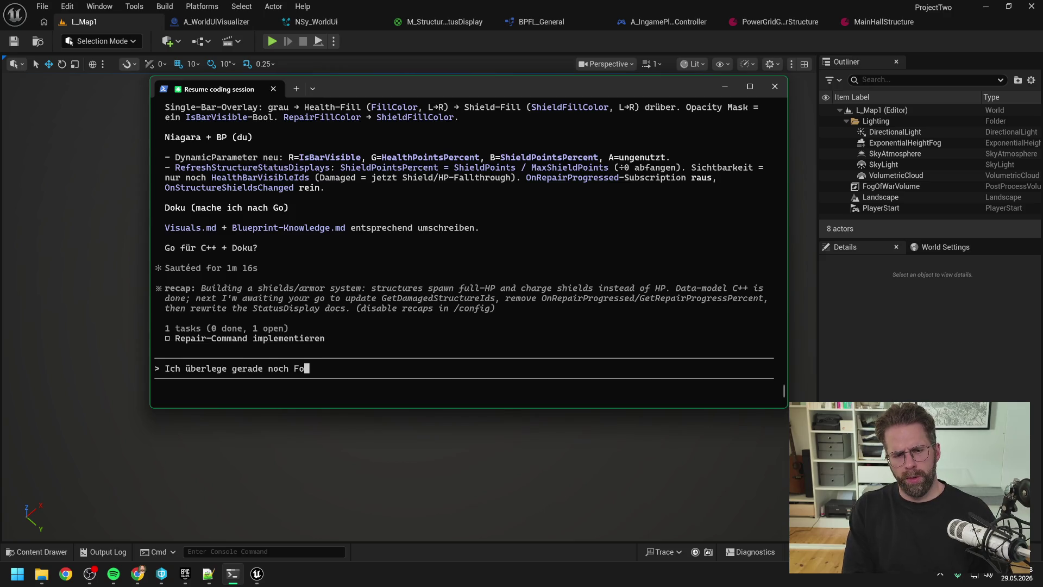
pyautogui.write('lgendes: ')
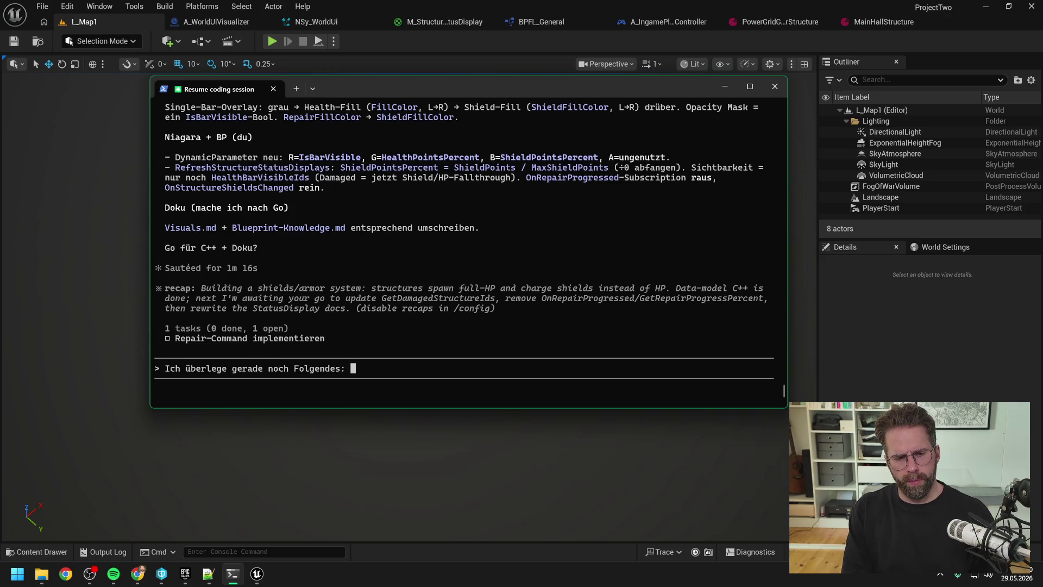
pyautogui.write('Aktue')
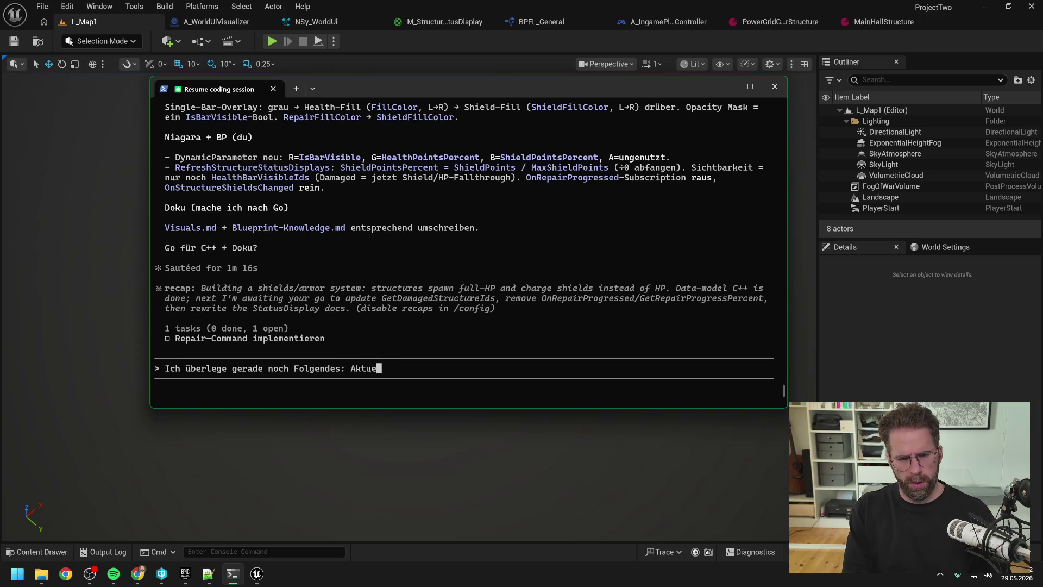
pyautogui.write('ll sind ')
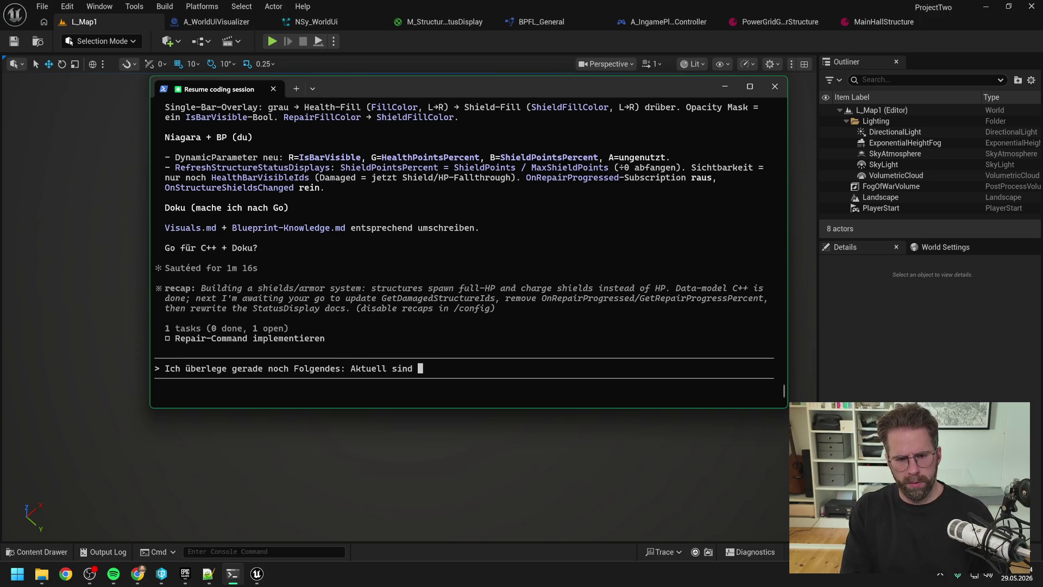
pyautogui.write('R')
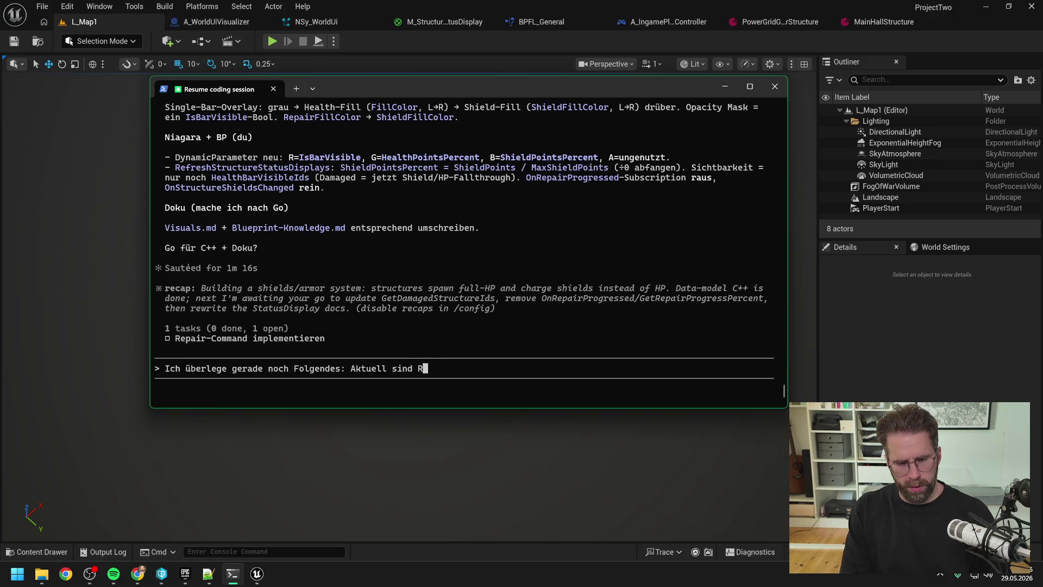
pyautogui.write('epair/ Constru')
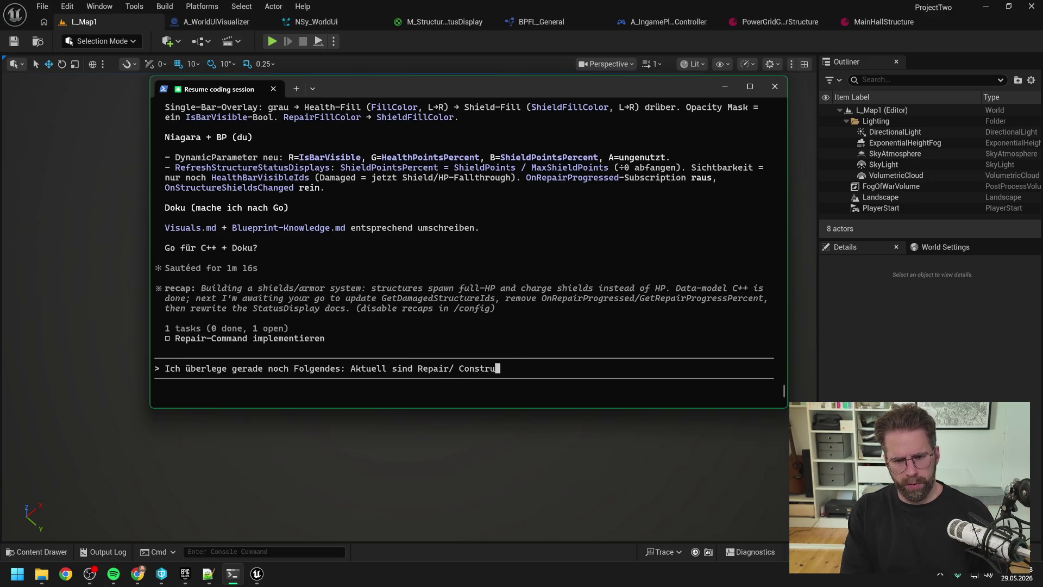
pyautogui.write('ctionTime ')
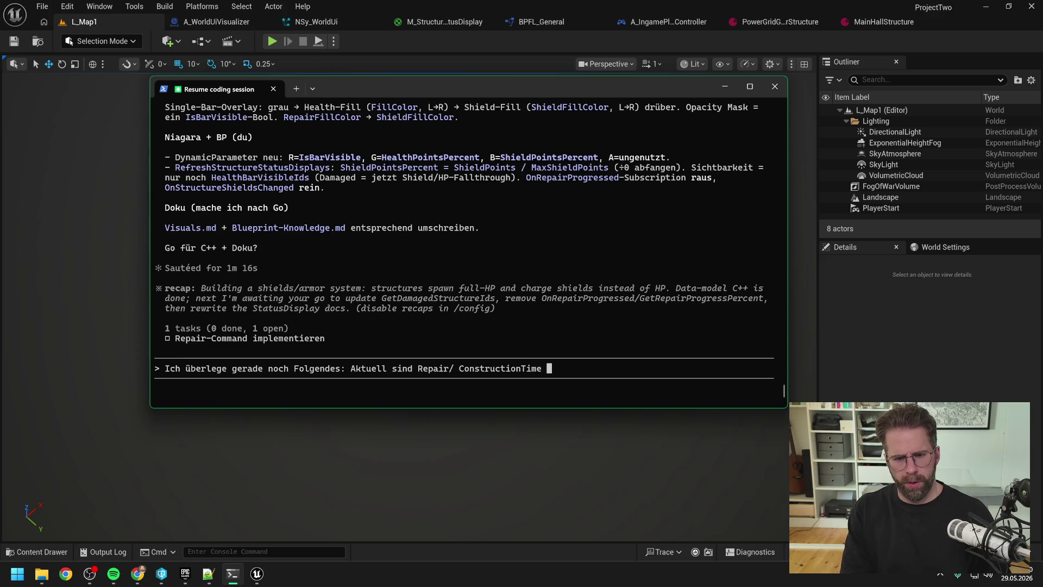
pyautogui.write('und der Heal')
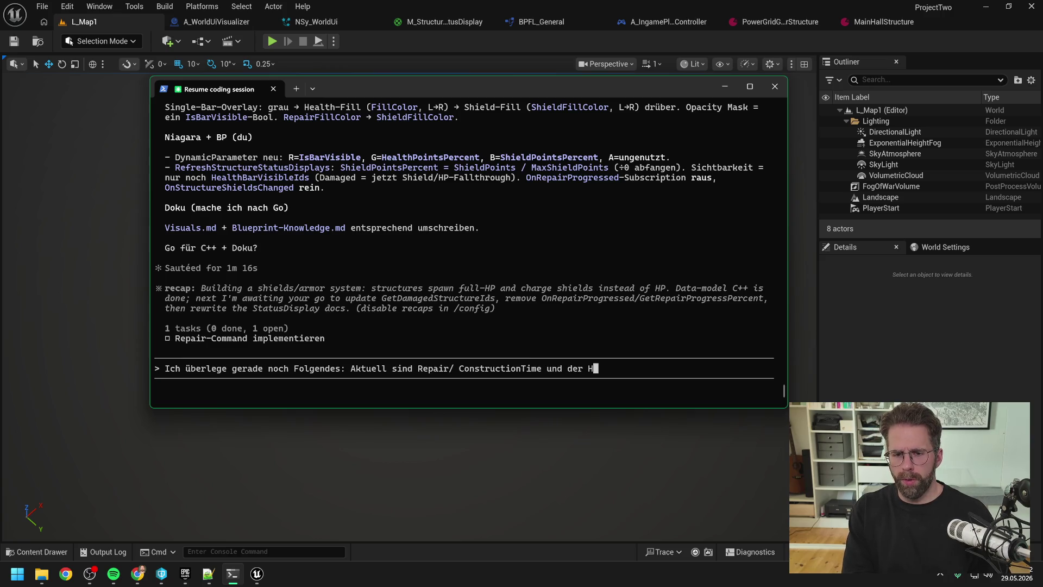
pyautogui.press('BackSpace')
pyautogui.press('BackSpace')
pyautogui.press('BackSpace')
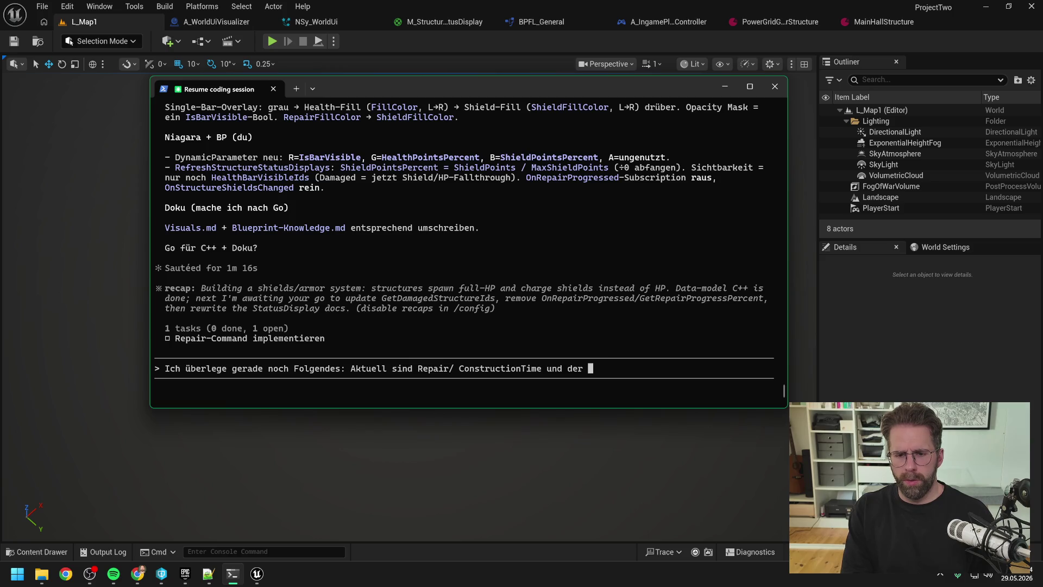
pyautogui.write('HealOver')
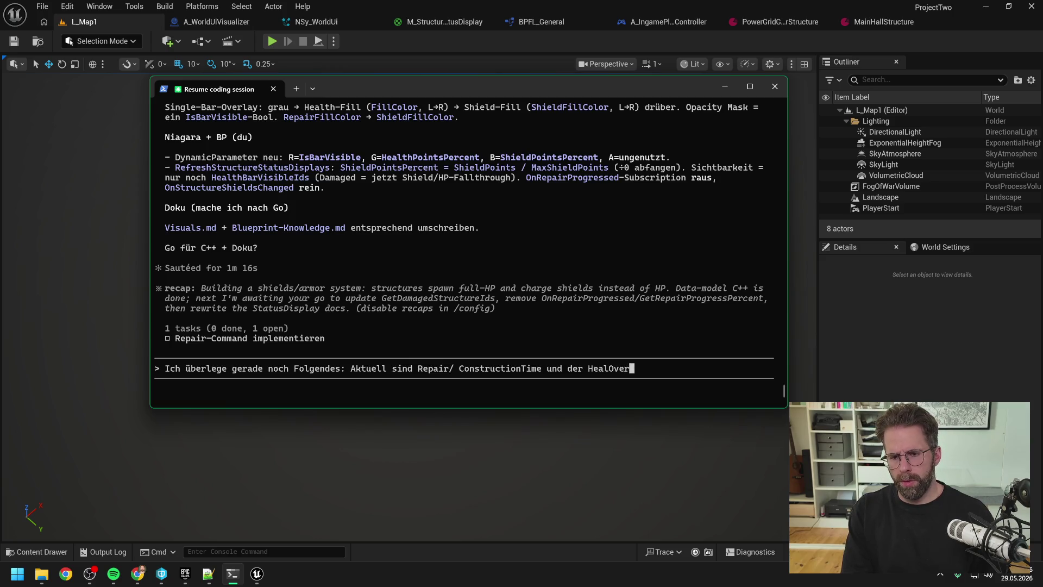
pyautogui.write('Time in der Repair')
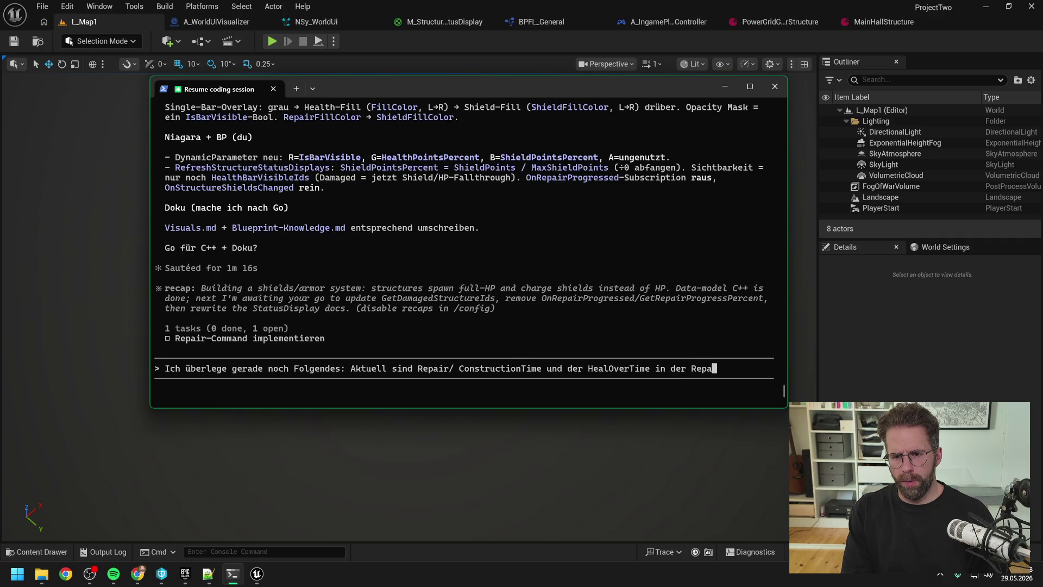
pyautogui.press('BackSpace')
pyautogui.write('Bar mit')
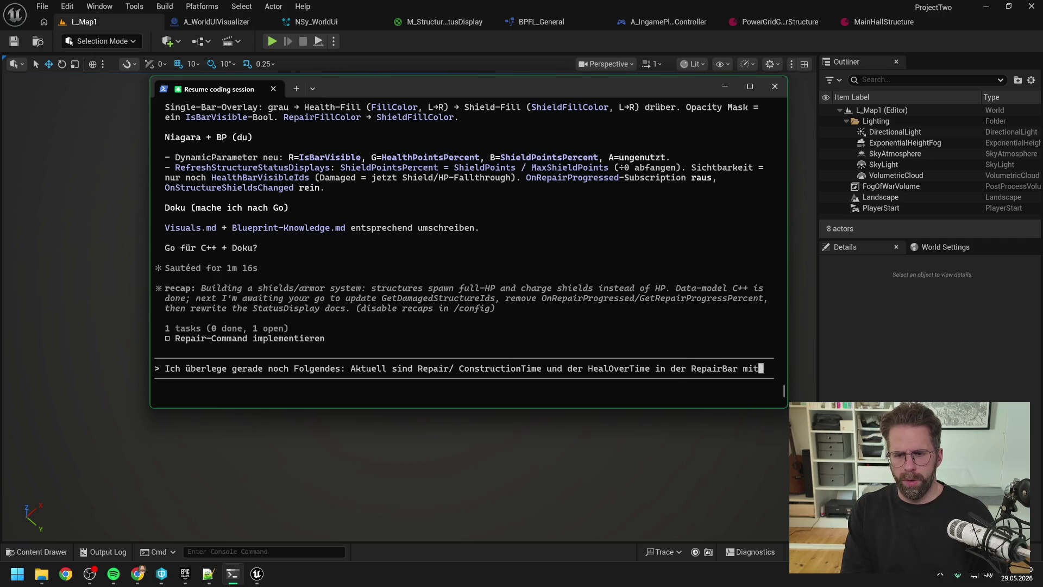
pyautogui.write('einander gekoppelt')
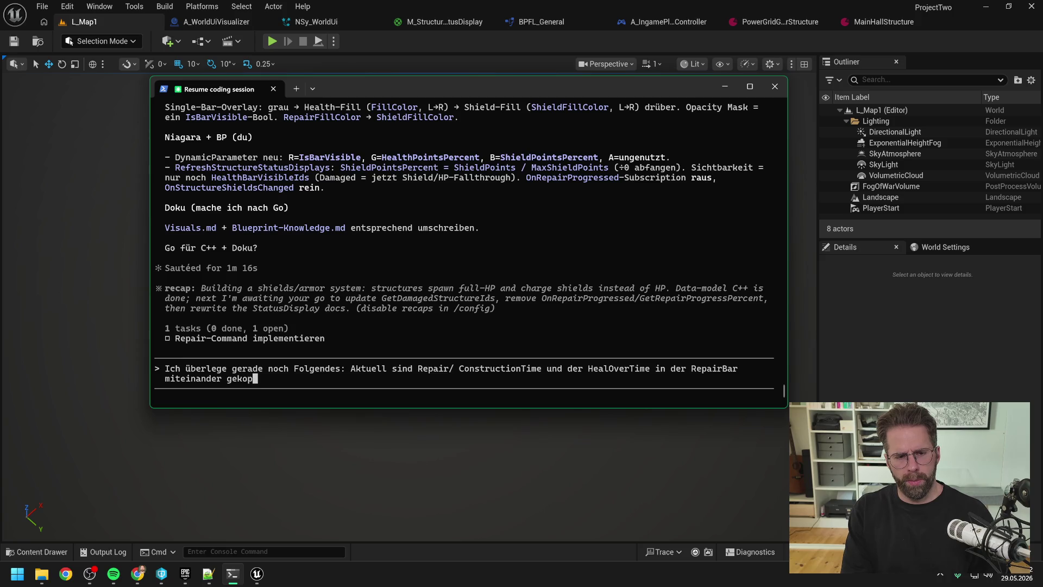
pyautogui.press('BackSpace')
pyautogui.press('BackSpace')
pyautogui.press('BackSpace')
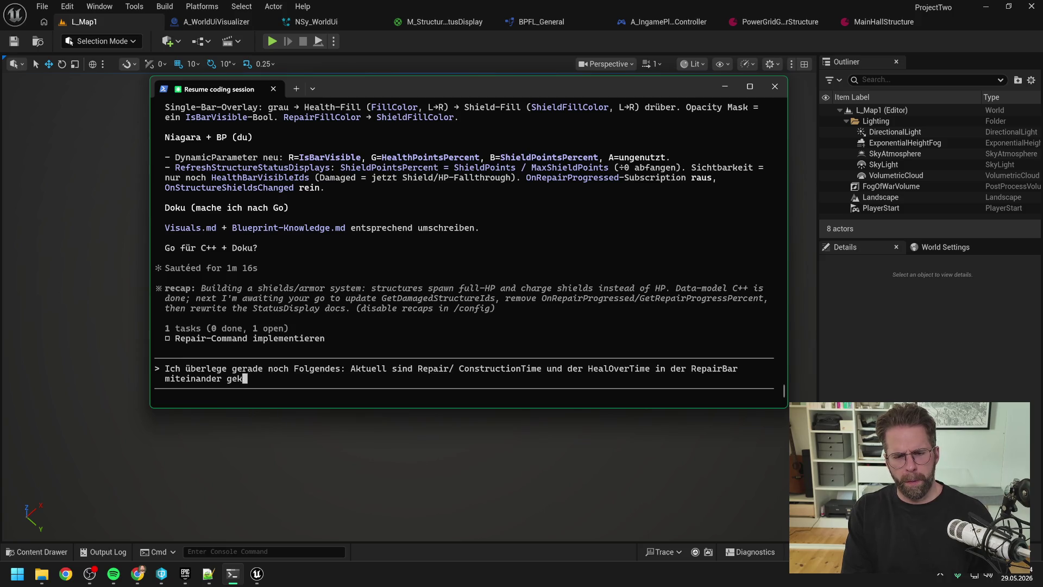
pyautogui.press('BackSpace')
pyautogui.press('BackSpace')
pyautogui.press('BackSpace')
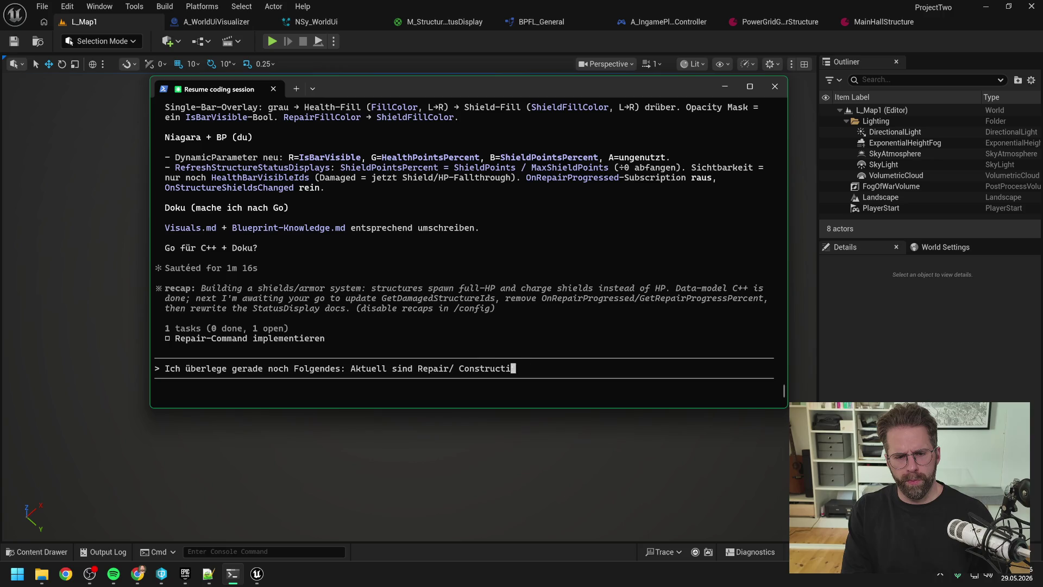
pyautogui.press('BackSpace')
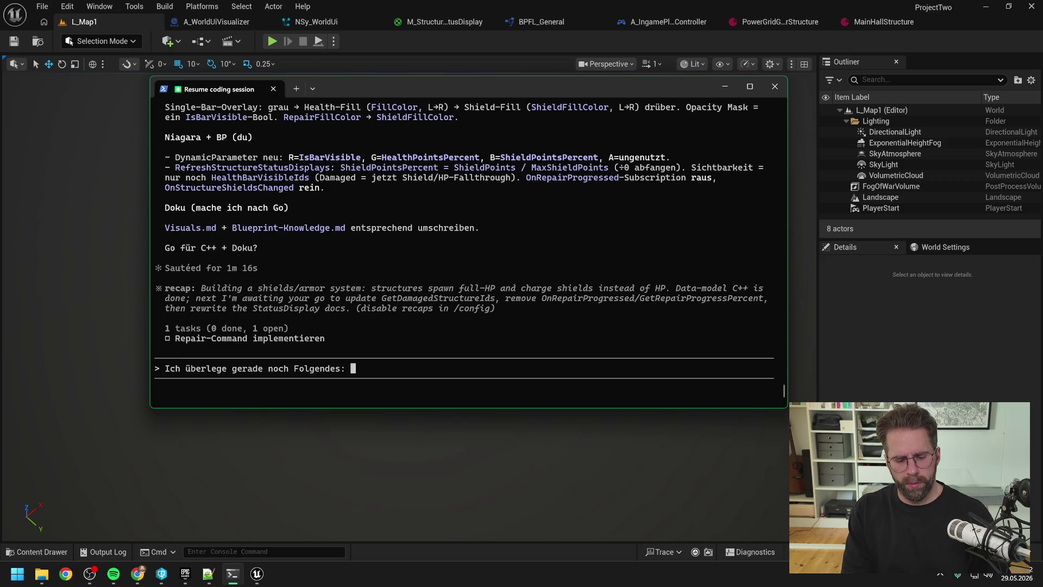
# - Argue repair time shouldn't merge with the ShieldPoints display, since shields can drop mid-repair
pyautogui.press('BackSpace')
pyautogui.press('BackSpace')
pyautogui.press('BackSpace')
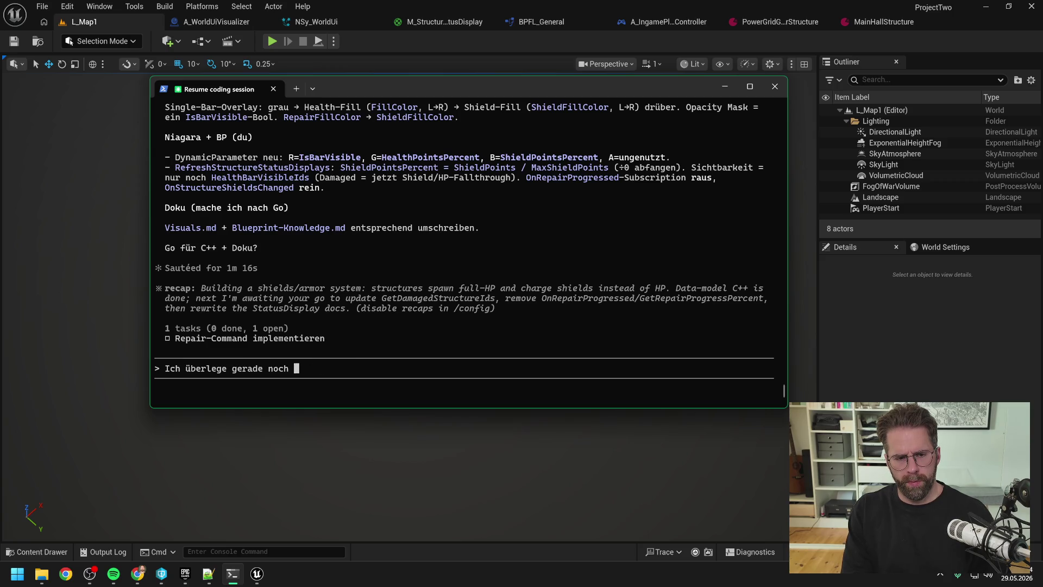
pyautogui.write('ch Folgendes:')
pyautogui.write(' Wir sollten ')
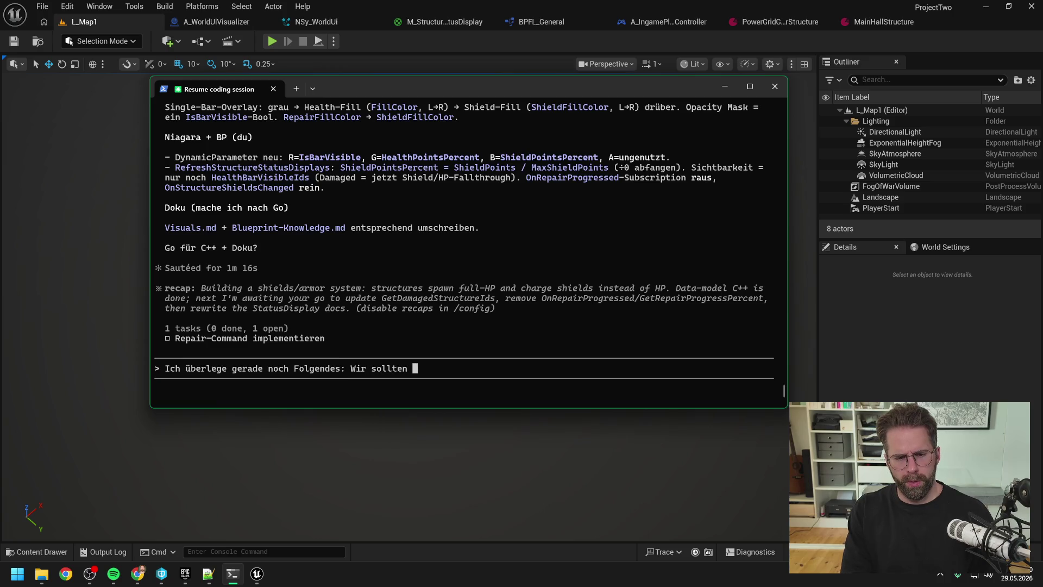
pyautogui.write('RepairTi')
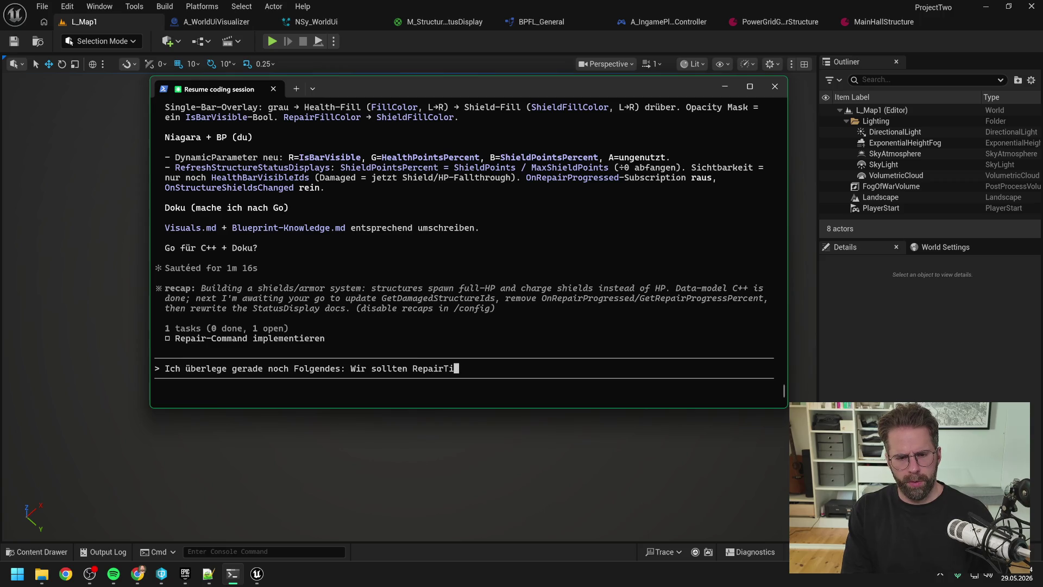
pyautogui.press('BackSpace')
pyautogui.press('BackSpace')
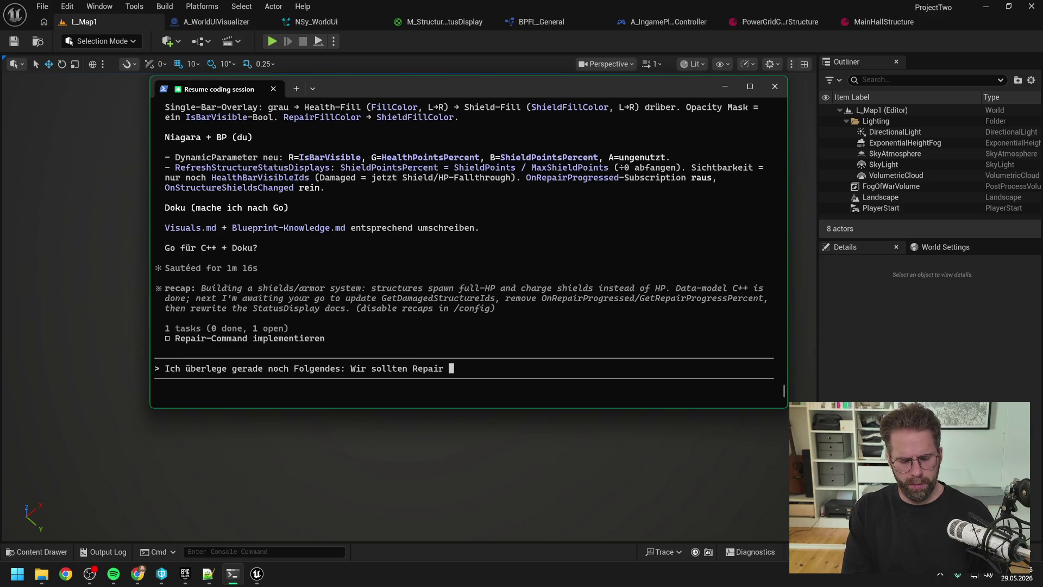
pyautogui.write('/')
pyautogui.press('BackSpace')
pyautogui.write('/ Construction Time nun nicht komplett mit der ShieldP')
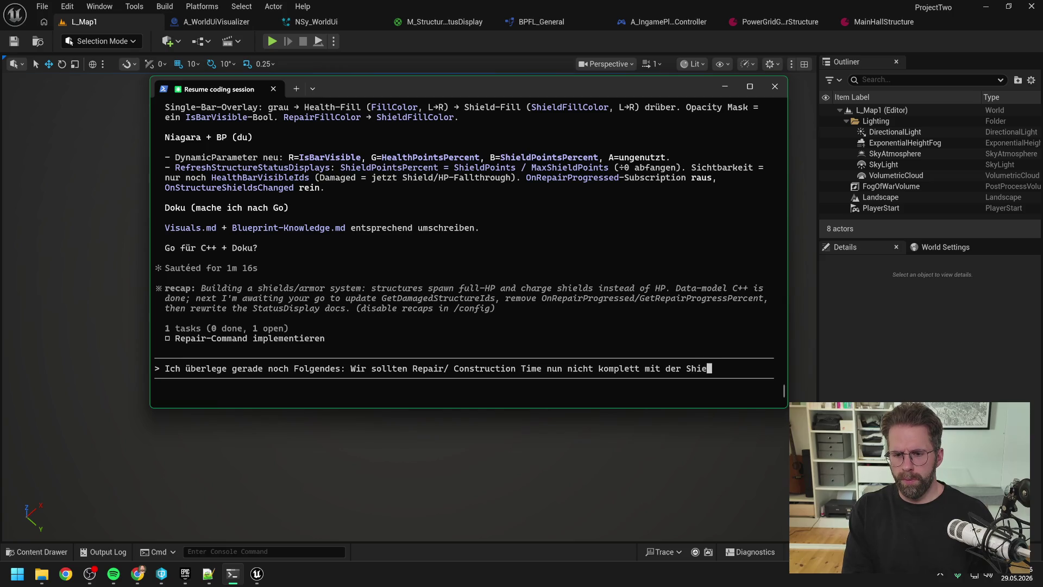
pyautogui.write('oints')
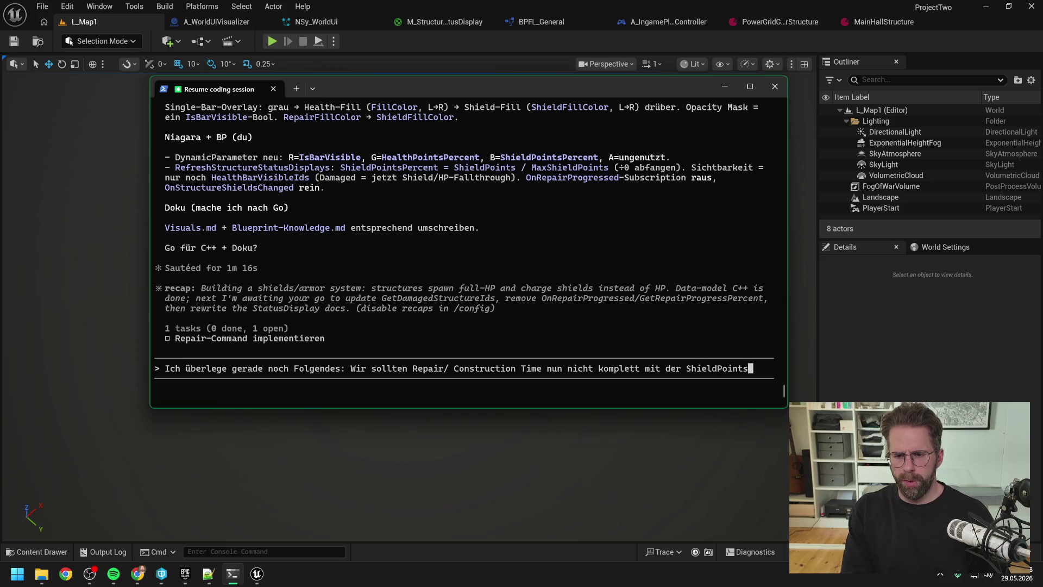
pyautogui.write(' Anzeige versch')
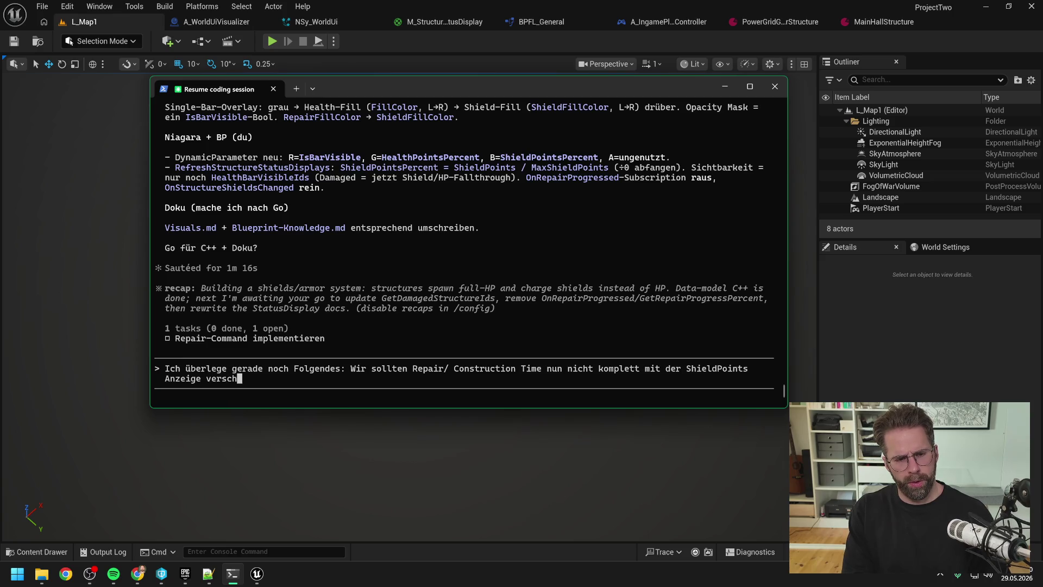
pyautogui.write('melzen. ')
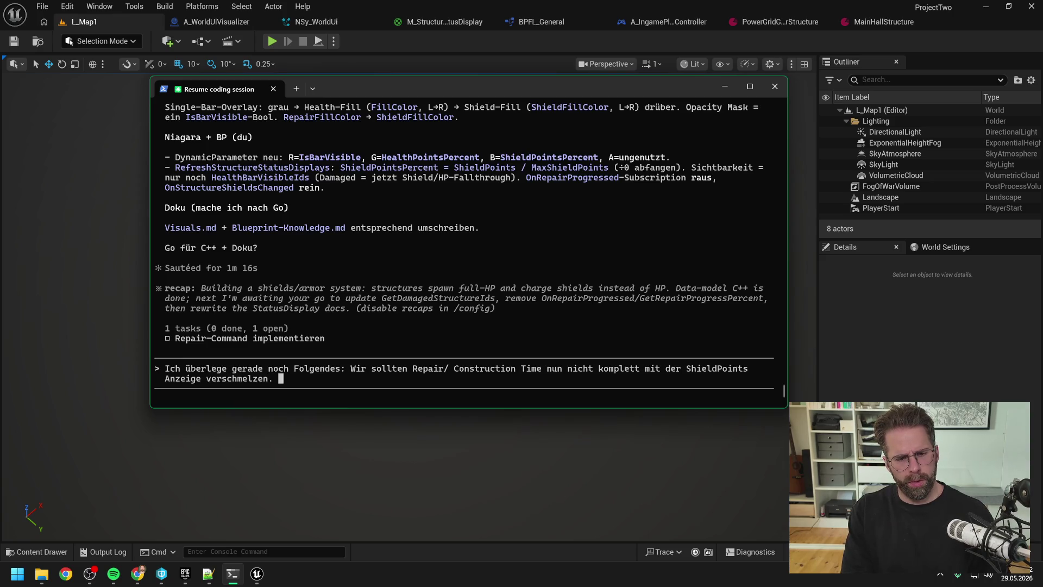
pyautogui.write('Denn eigentlich sind ')
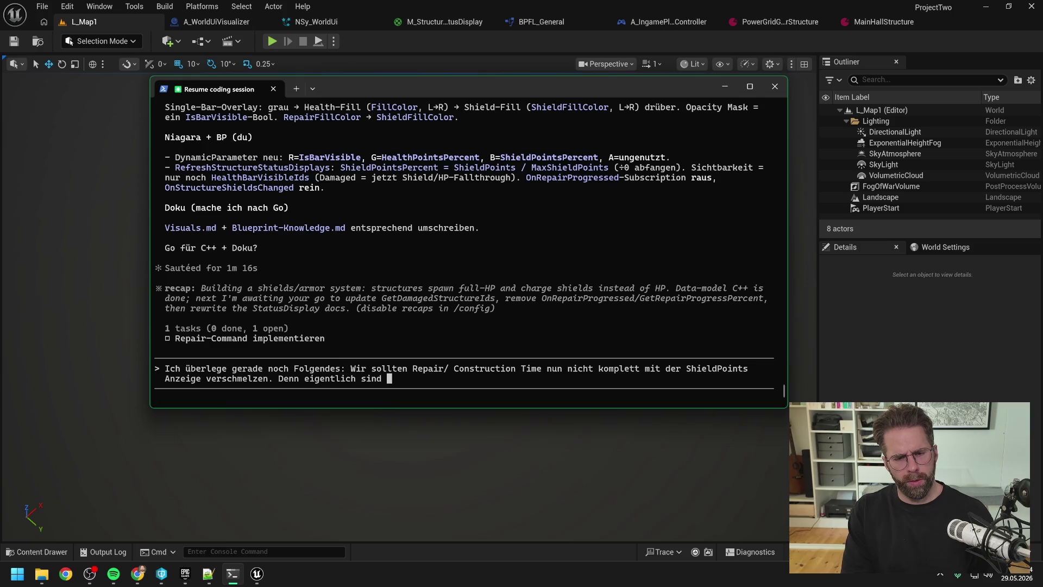
pyautogui.write('es unterschiedliche Themen.,')
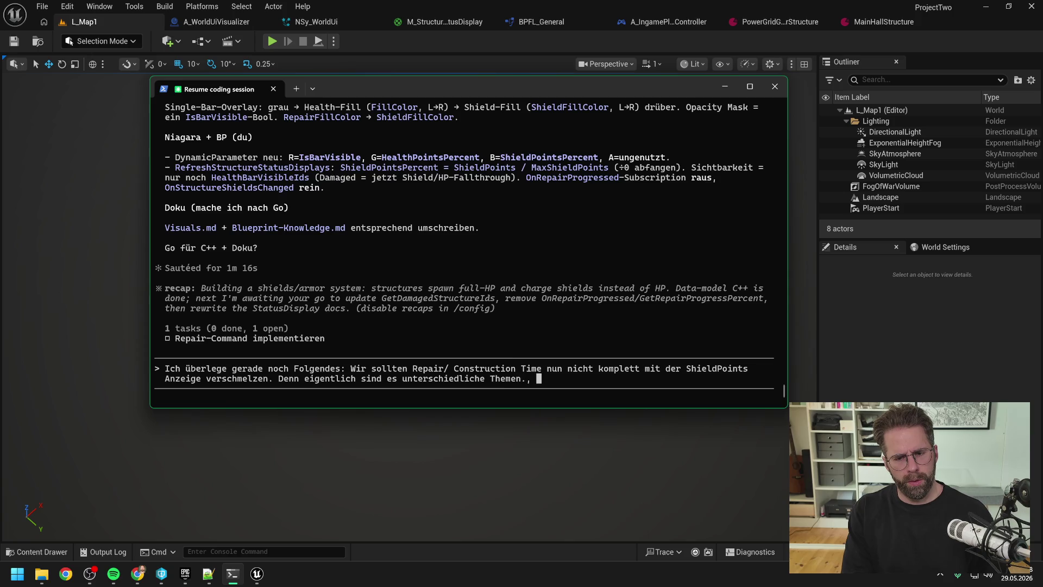
pyautogui.write('Während der Repair Time ')
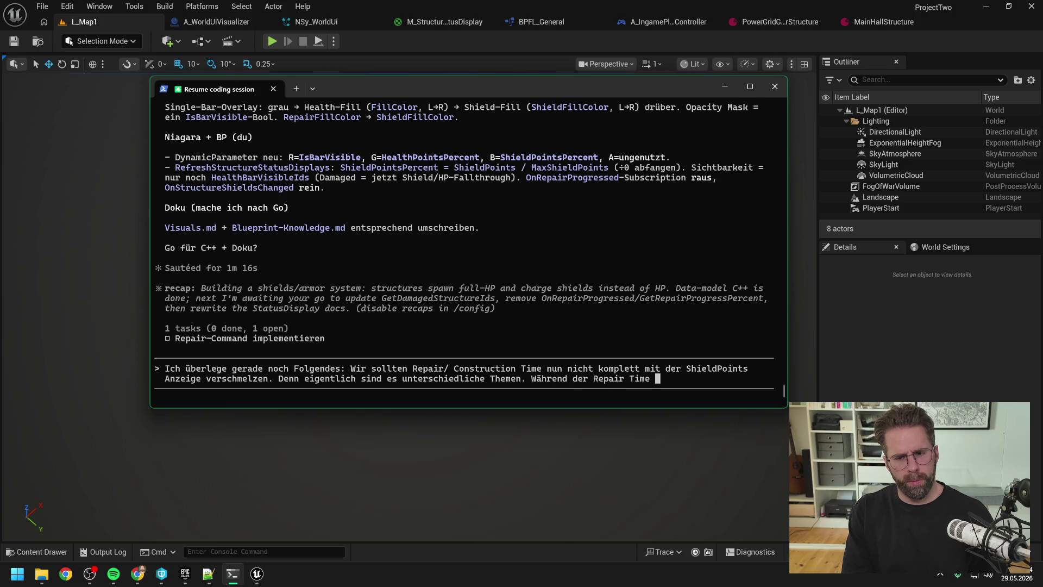
pyautogui.write('laden wir Shields auf')
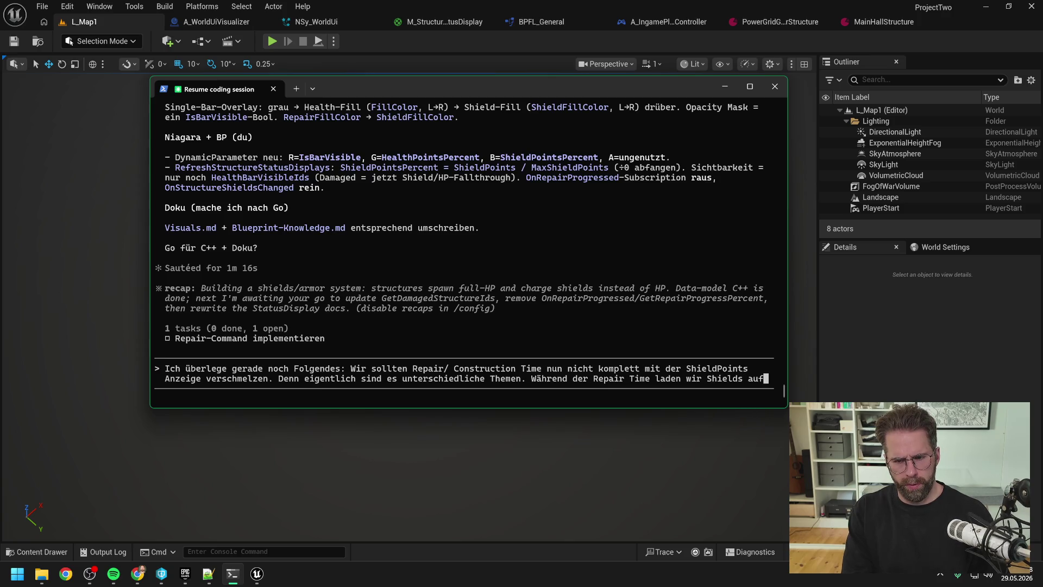
pyautogui.write(', ')
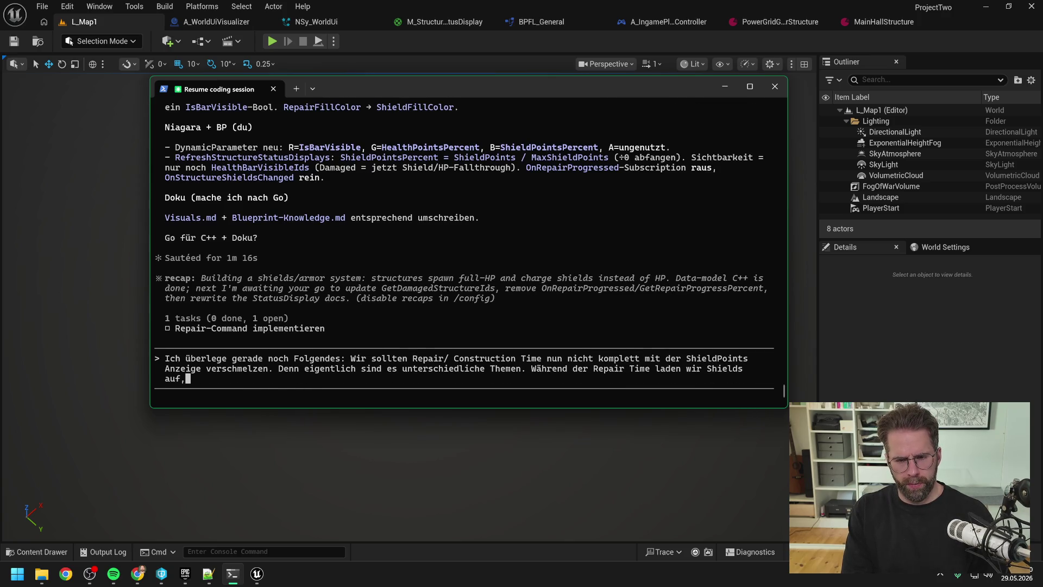
pyautogui.write('aber ')
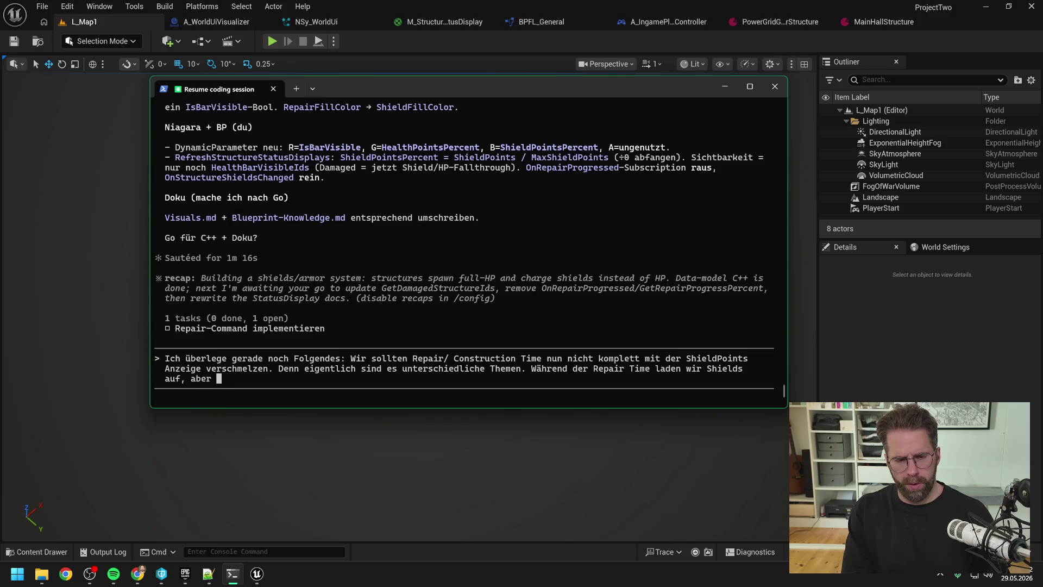
pyautogui.write('wir können sie ja auch währen')
pyautogui.press('BackSpace')
pyautogui.write('dessen verlieren, wenn wir d')
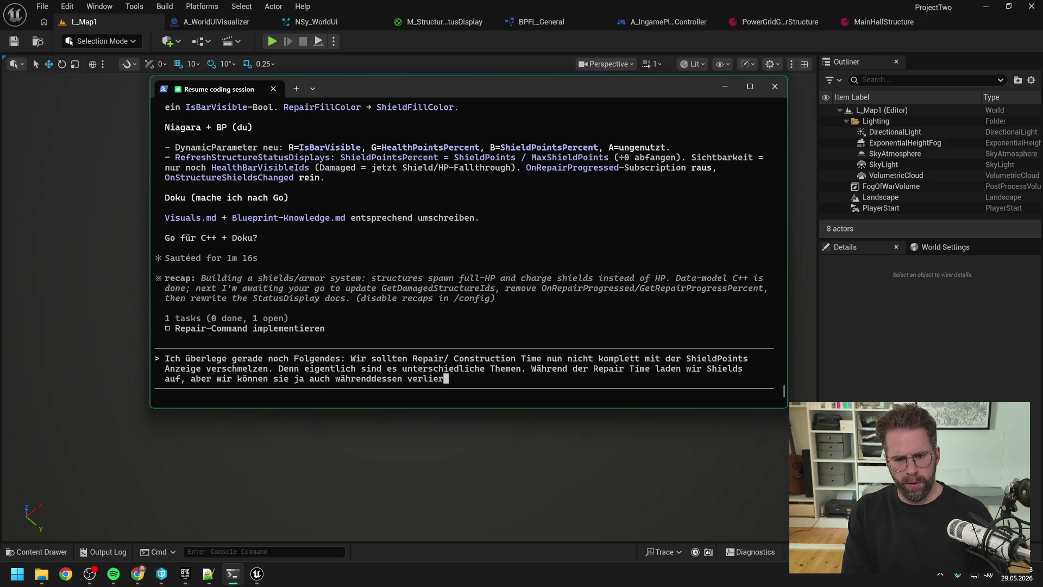
pyautogui.write('amage b')
pyautogui.write('ekom')
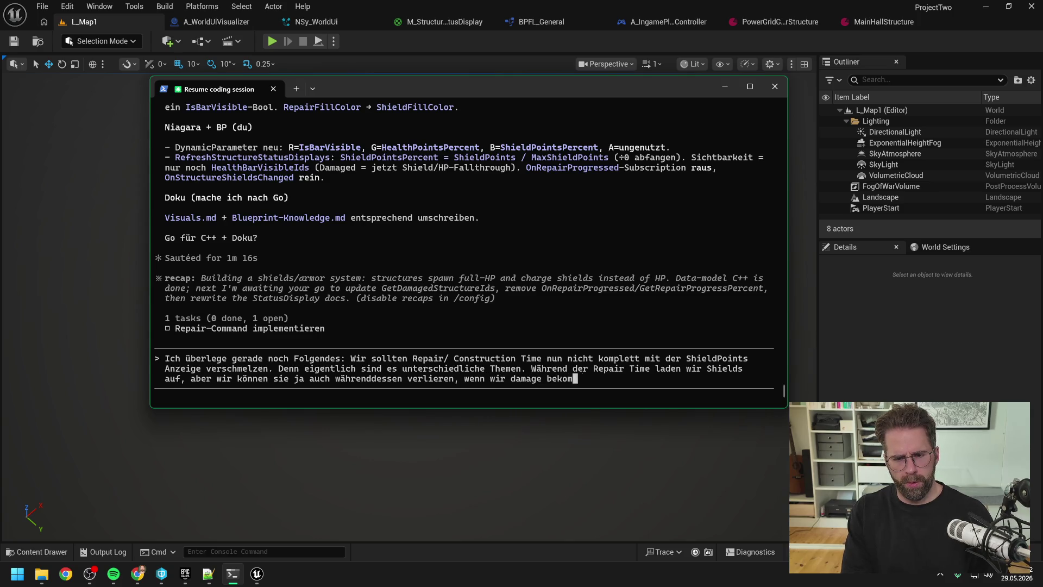
pyautogui.write('men. Ab ')
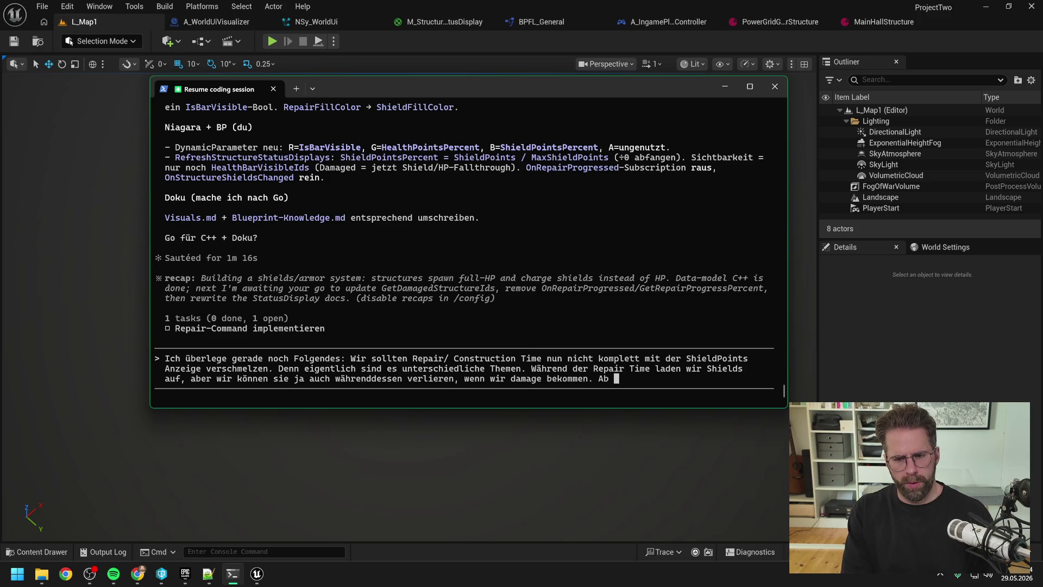
pyautogui.write('dem Moment ist nicht eris')
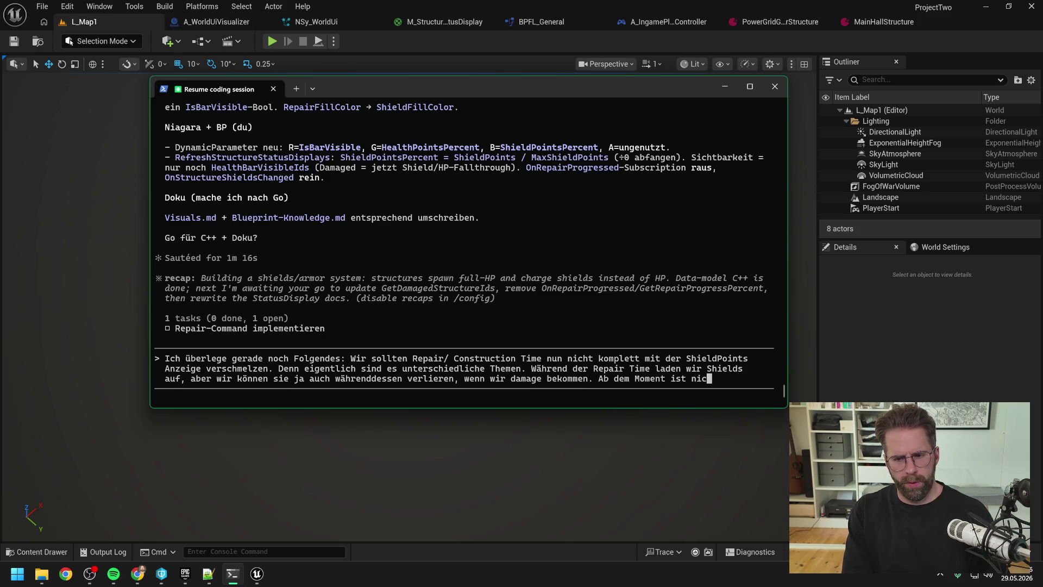
pyautogui.press('BackSpace')
pyautogui.press('BackSpace')
pyautogui.write('sichtli')
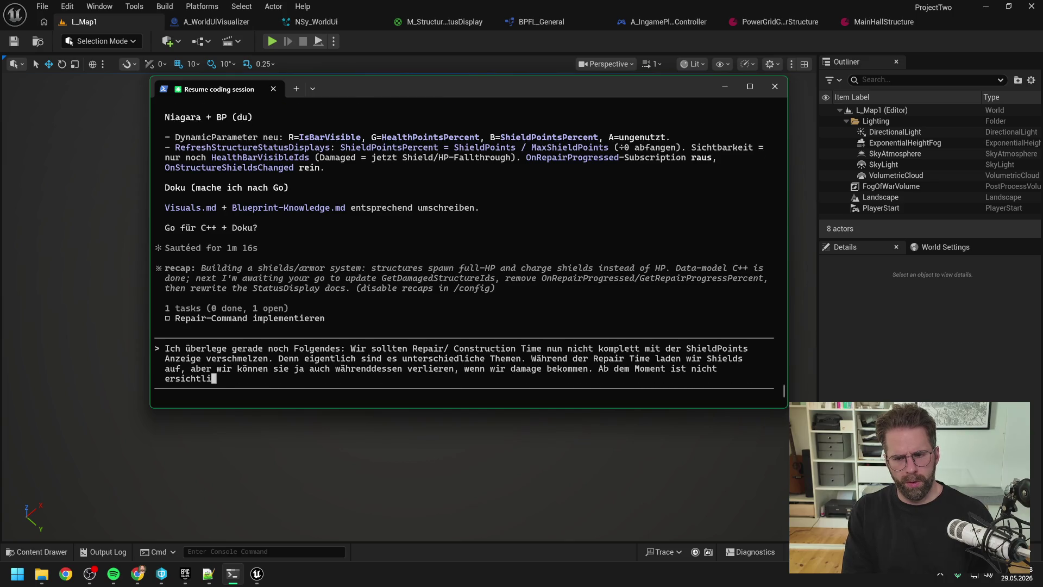
pyautogui.write('ch, wenn der Repai')
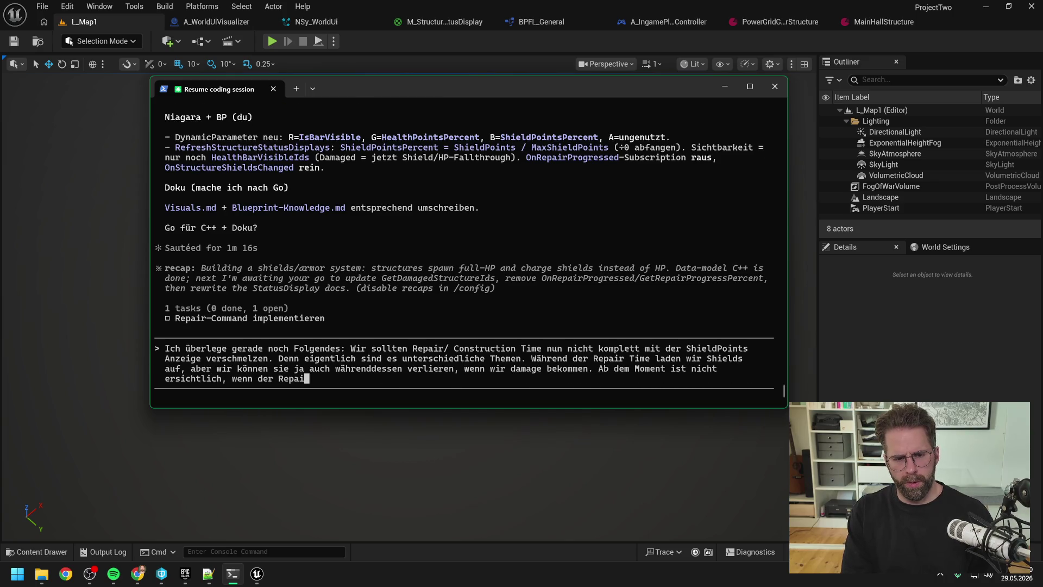
pyautogui.write('r abgeschlossen ')
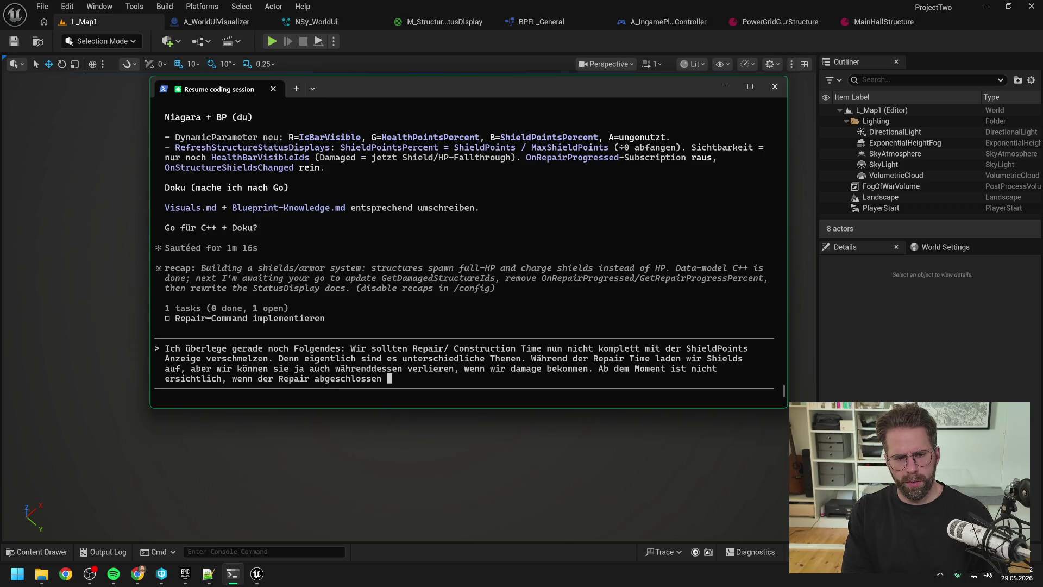
pyautogui.write('ist.s heißt, wir sollten bei einer Repai')
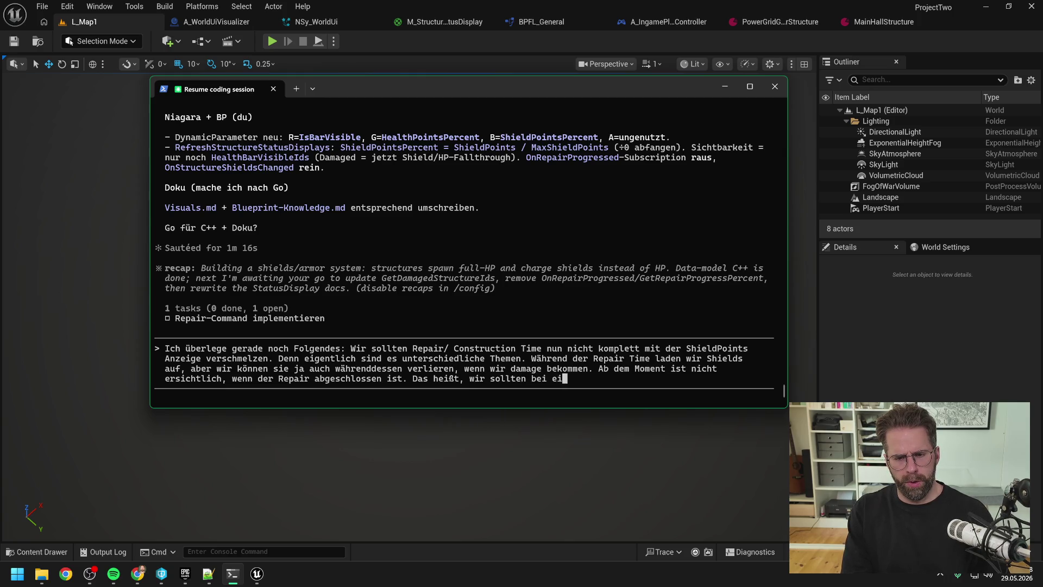
pyautogui.write('r b')
pyautogui.write('r bleiben')
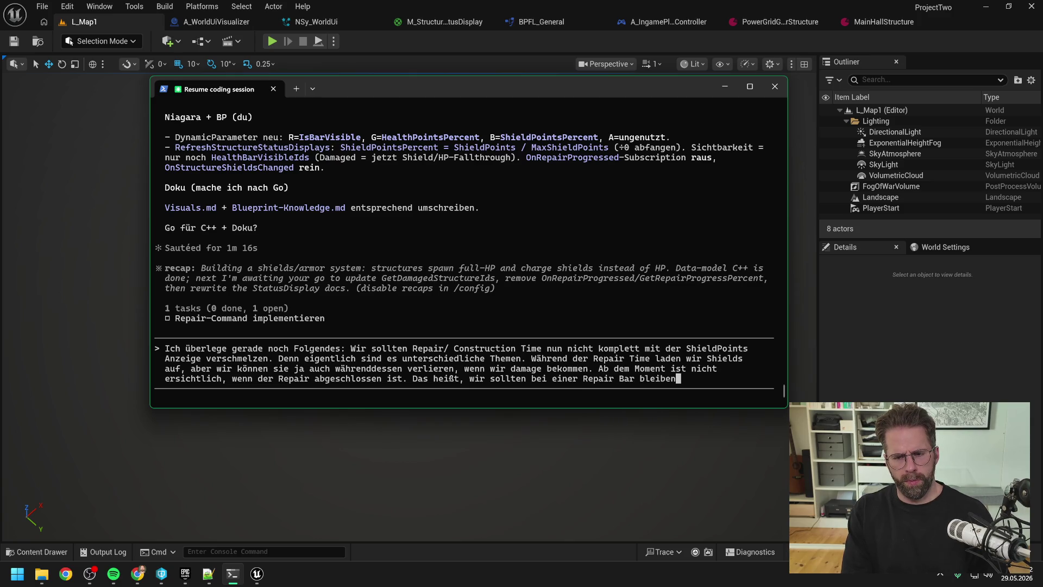
pyautogui.write(' und wie bisl')
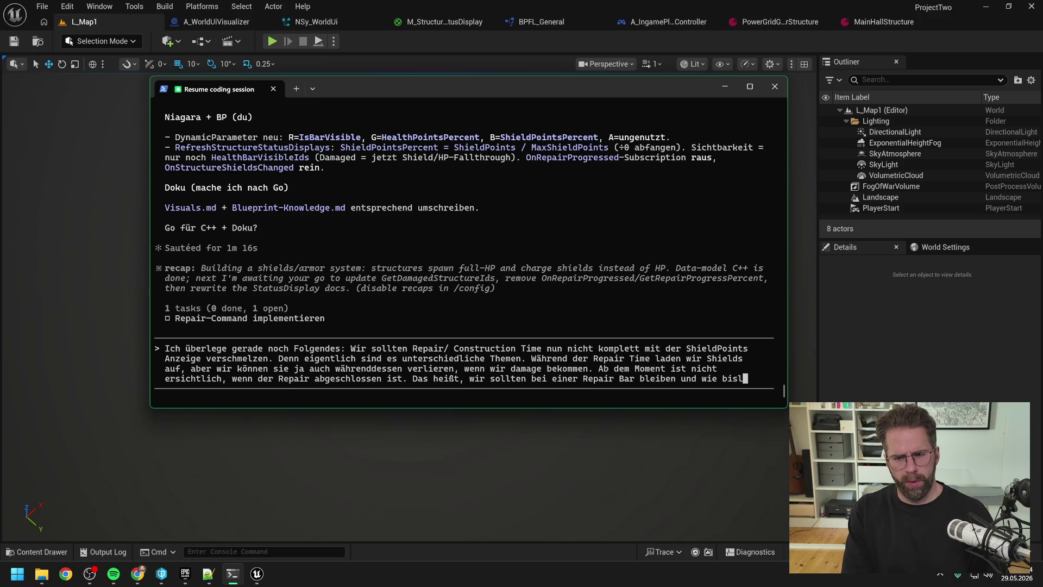
pyautogui.write('ang extra über')
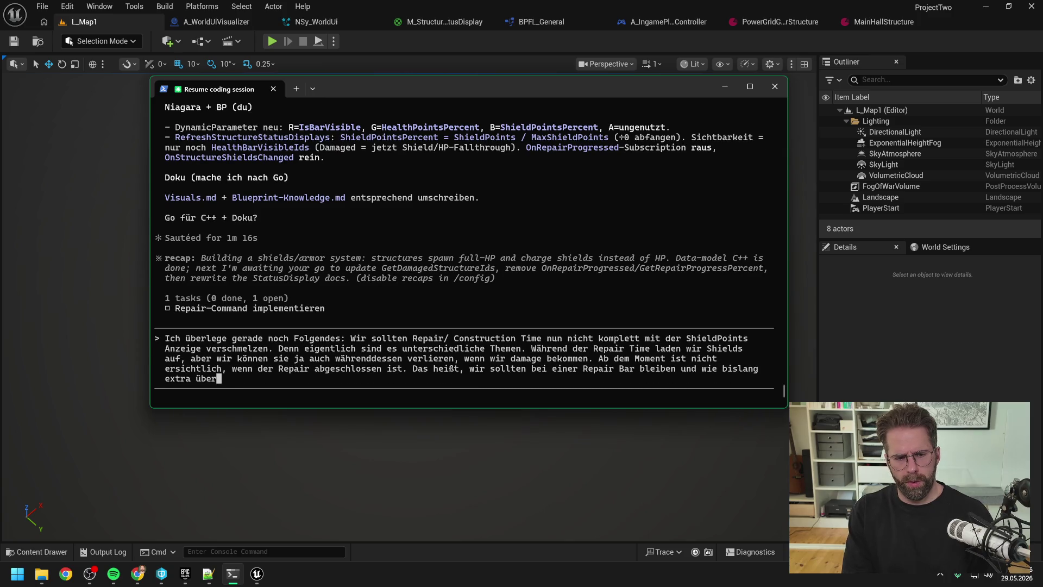
pyautogui.write(' der Health')
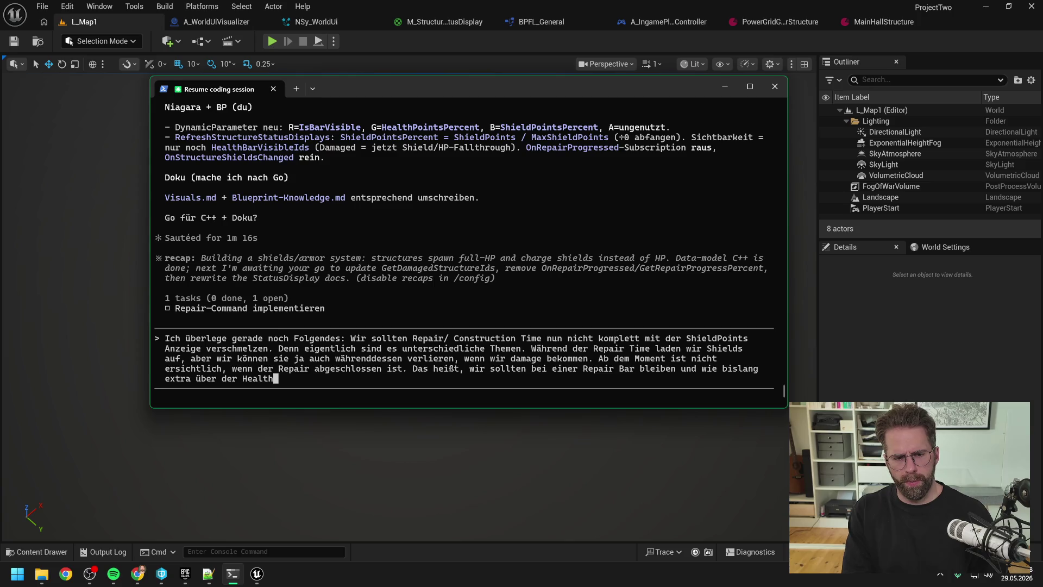
pyautogui.write('ar von rechts nach links die Time visualisieren.')
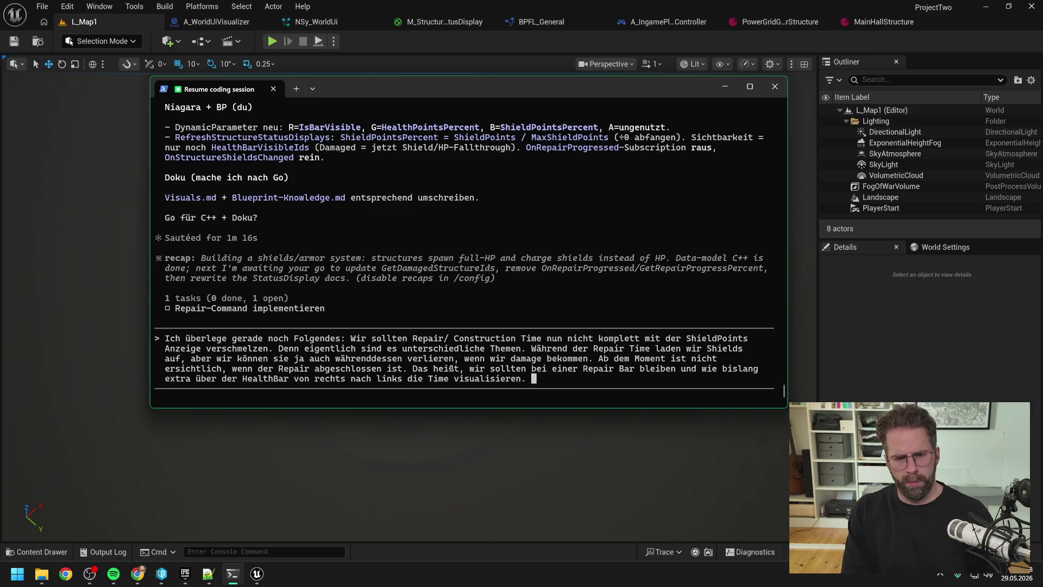
# - State shields are a separate layer and the RepairBar shows RepairProgressPercent, not ShieldPointsPercent
pyautogui.write('Die Shieds')
pyautogui.press('BackSpace')
pyautogui.write('lds sind eigentlic')
pyautogui.write('h ein zusätzliche')
pyautogui.write('s Thema, das wir n')
pyautogui.write('un oben draufb')
pyautogui.press('BackSpace')
pyautogui.write('bauen. ')
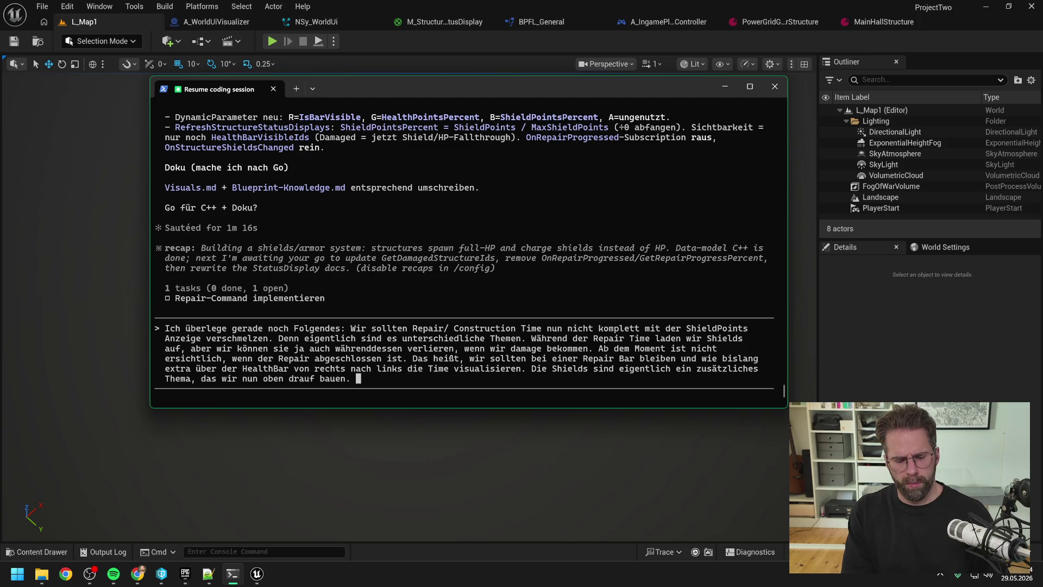
pyautogui.press('BackSpace')
pyautogui.press('BackSpace')
pyautogui.write(' und separat ')
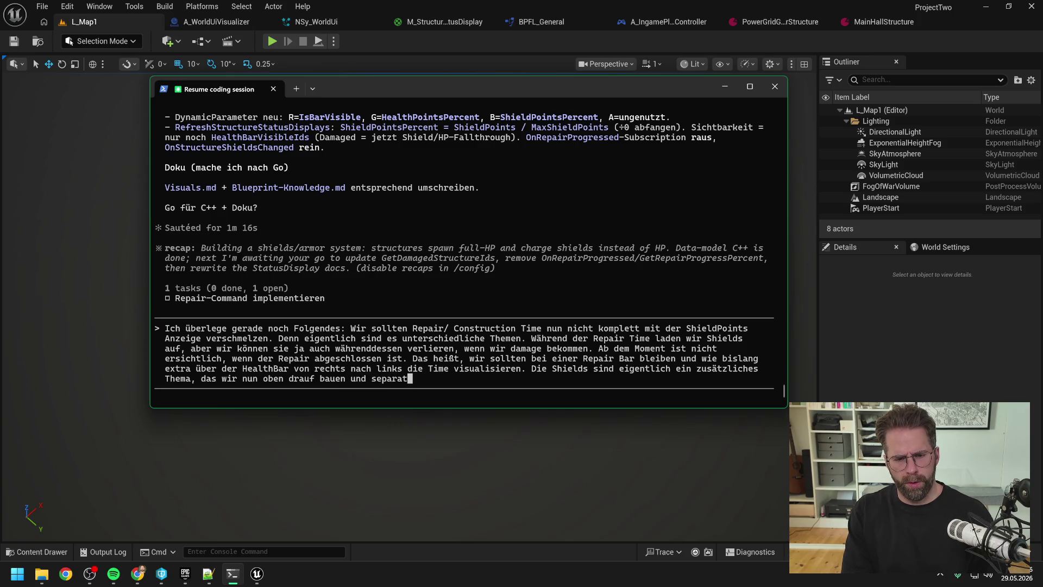
pyautogui.write('zu betr')
pyautogui.write('achten ist. ')
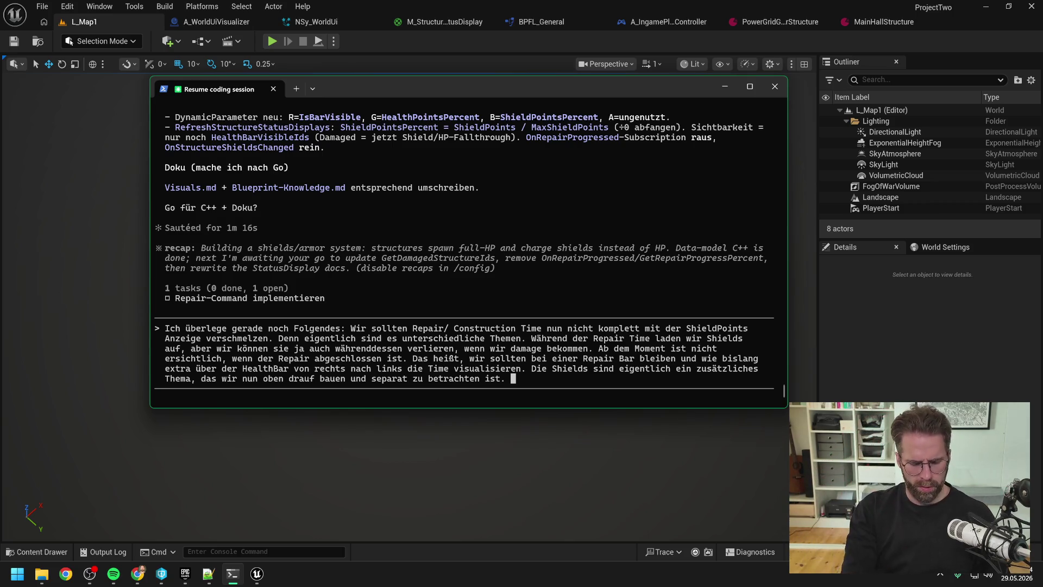
pyautogui.write('Das heißt die ')
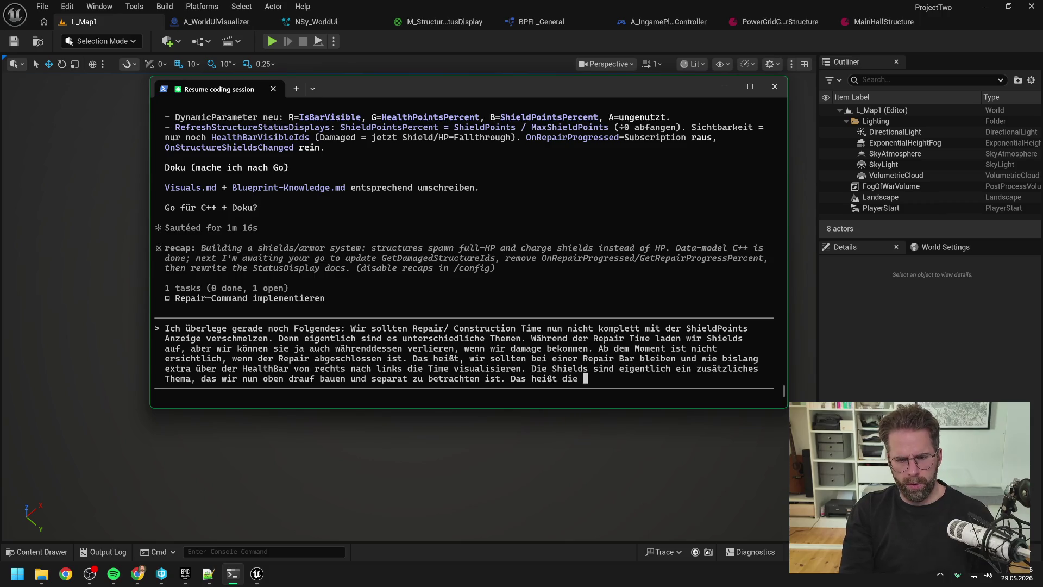
pyautogui.write('RepairBar ze')
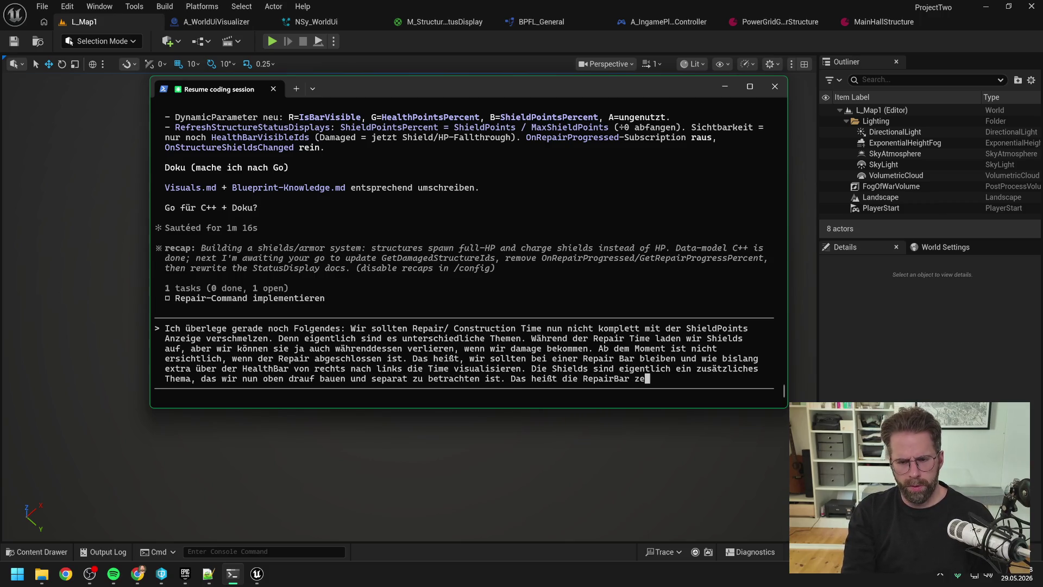
pyautogui.write('igt auch gar nicht ')
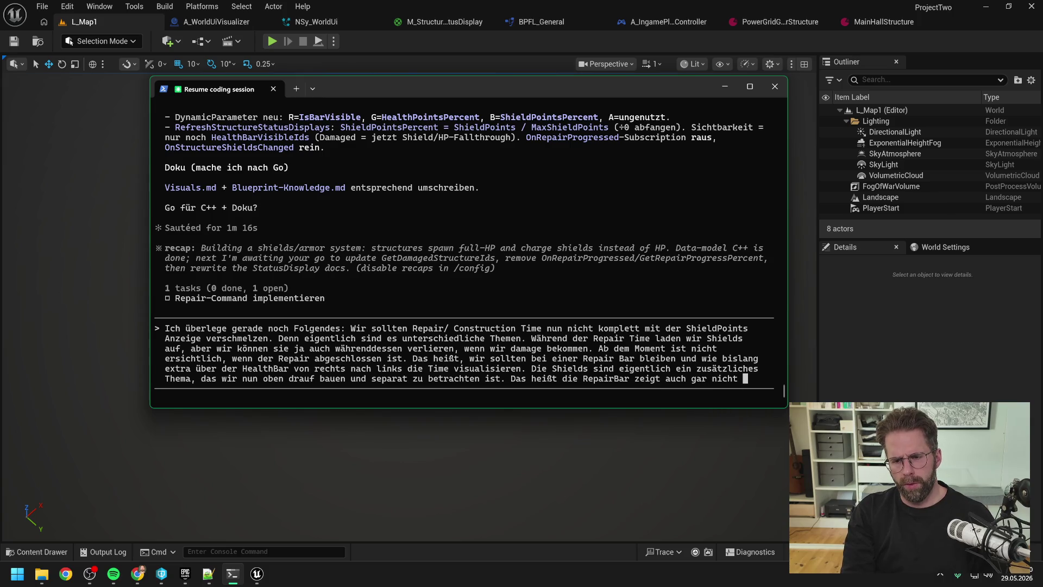
pyautogui.write('Shield')
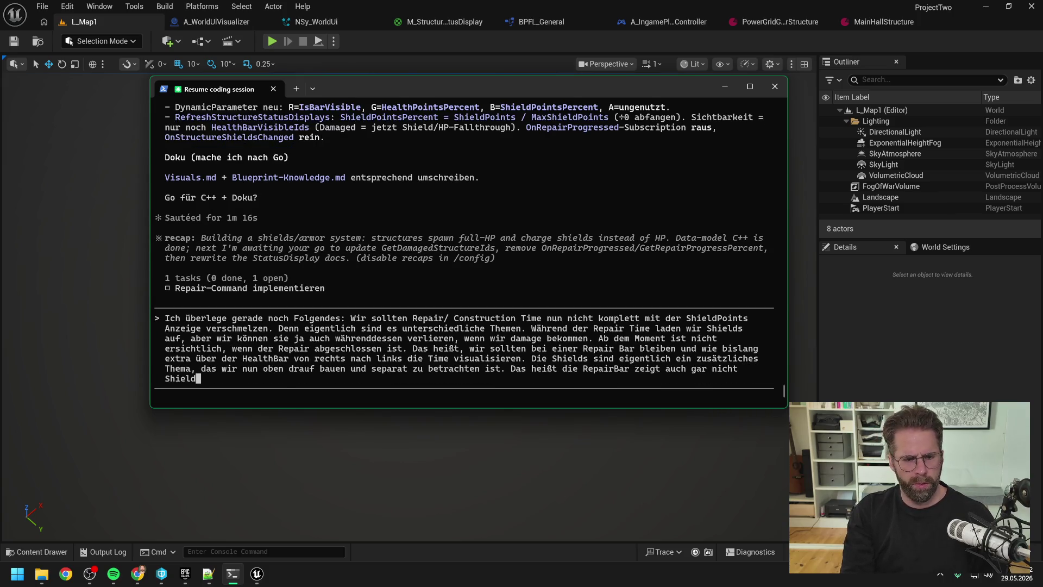
pyautogui.write('Per')
pyautogui.press('BackSpace')
pyautogui.write('ointsPercent sondern Re')
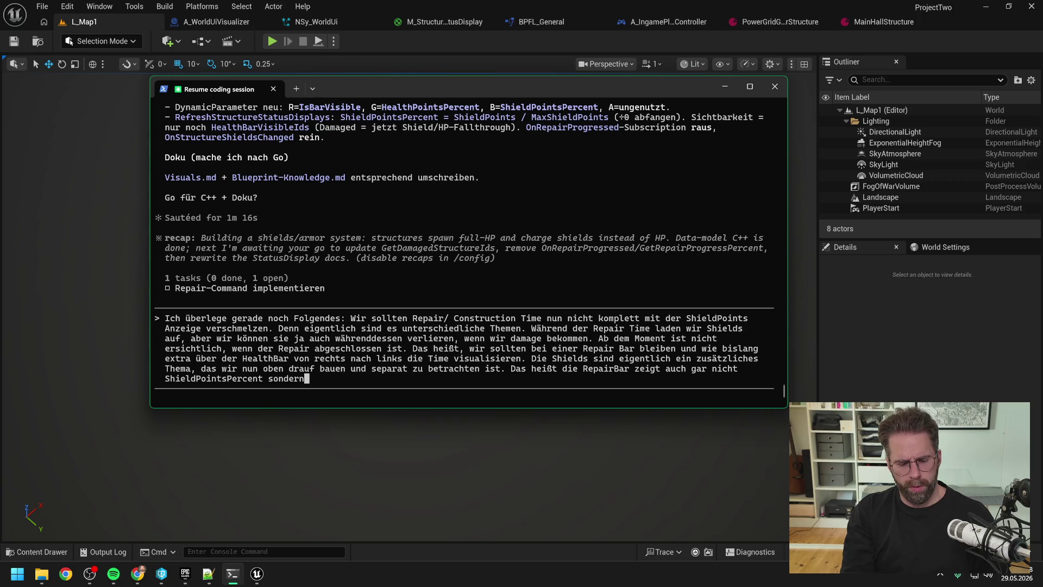
pyautogui.write('pa')
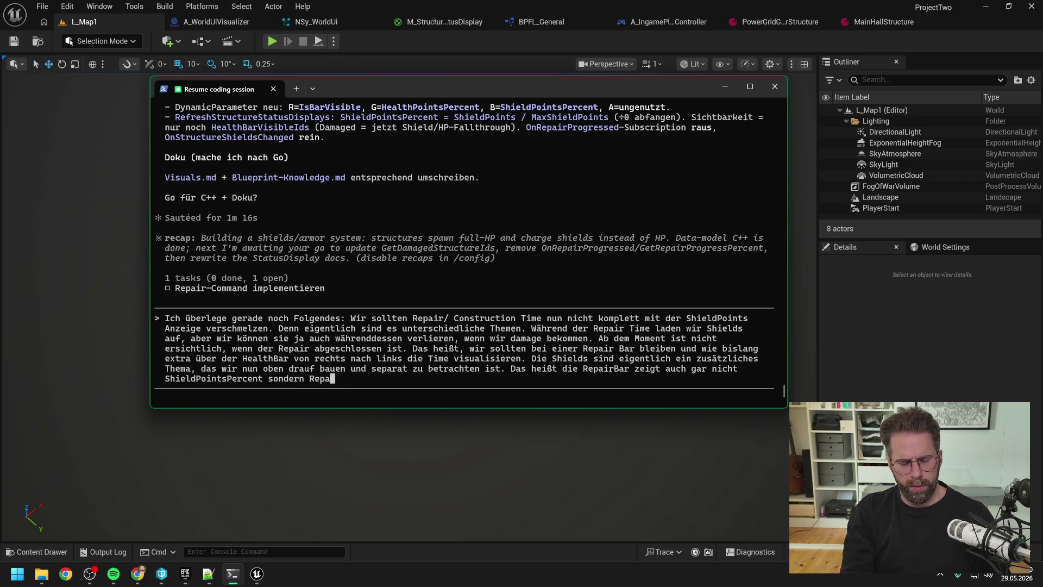
pyautogui.write('irProgressPercent an.')
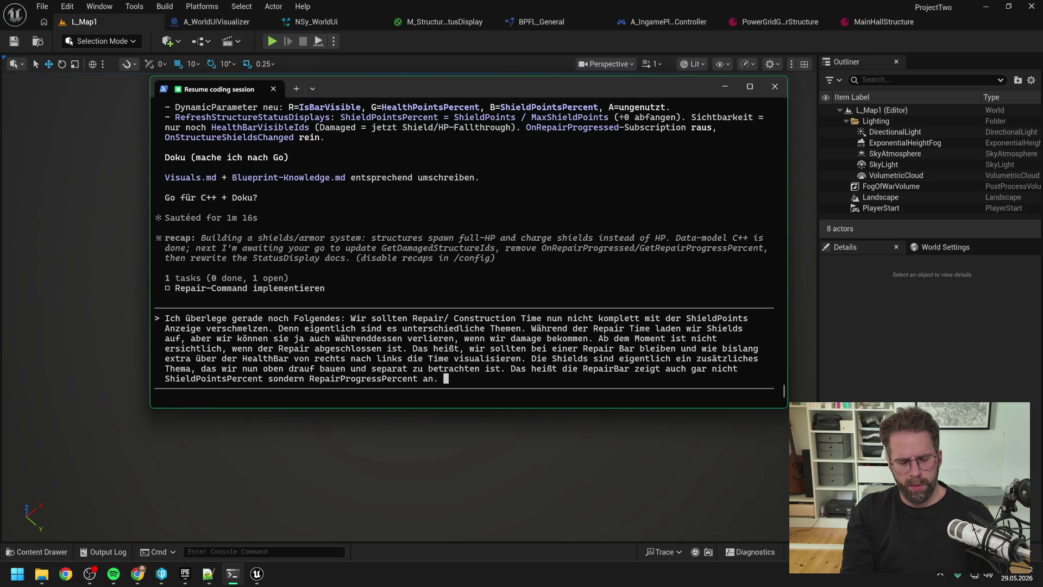
# - Explain shields overlay the HealthBar via a ShieldHOT while RepairProgress stays an extra bar above, and send it
pyautogui.write('ie Neue Übe')
pyautogui.write('rleg')
pyautogui.press('BackSpace')
pyautogui.press('BackSpace')
pyautogui.press('BackSpace')
pyautogui.write('ie Neuer')
pyautogui.write('ung is')
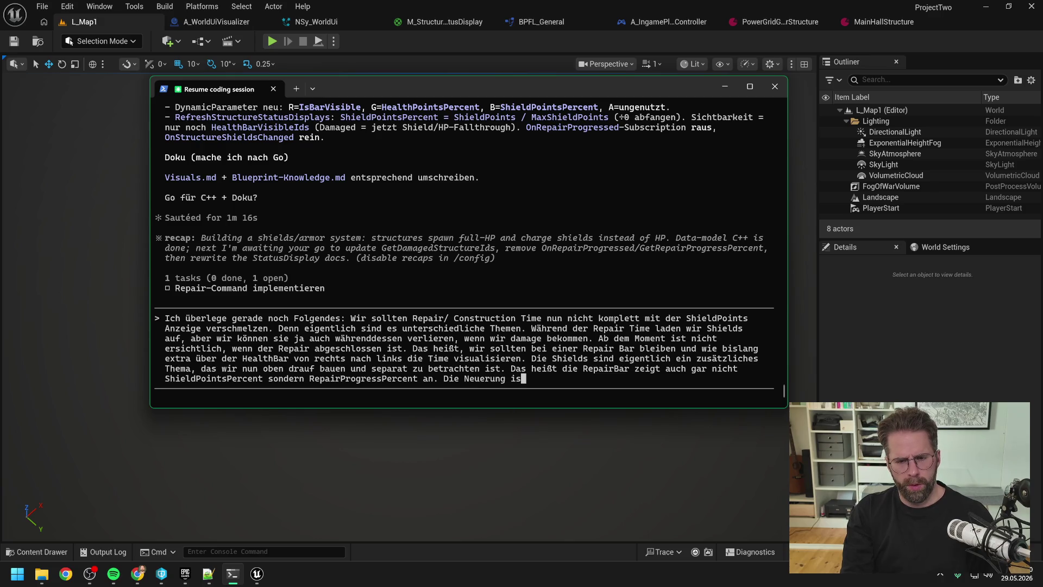
pyautogui.press('BackSpace')
pyautogui.write('m Game De')
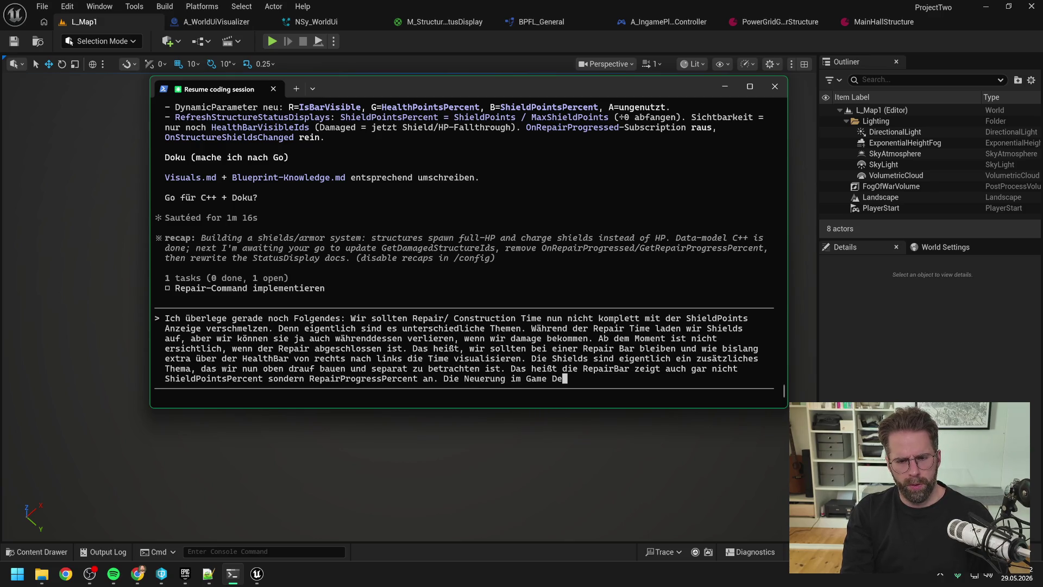
pyautogui.write('sign bedeutet technisch e')
pyautogui.write('igen')
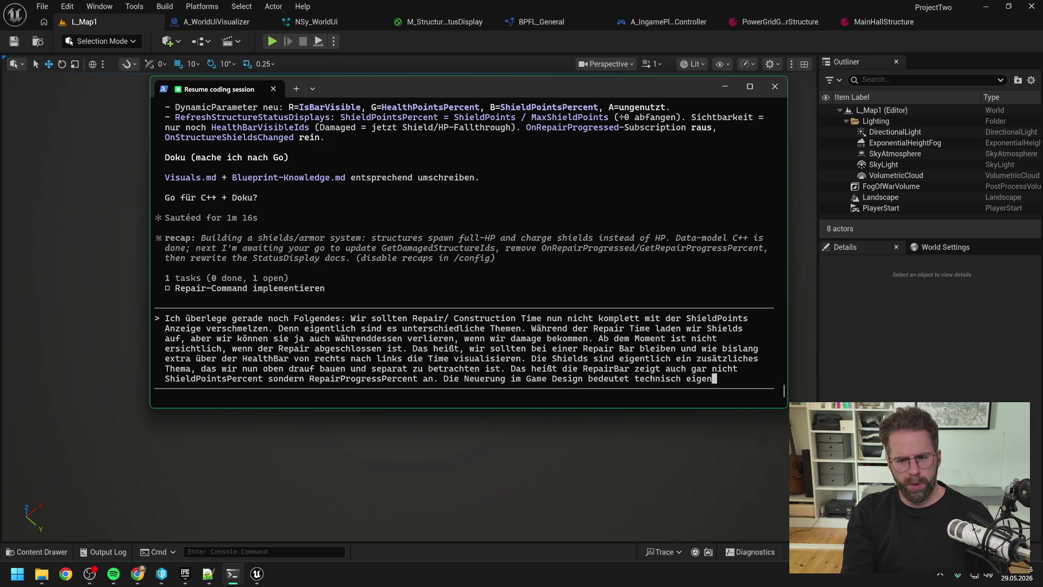
pyautogui.write('tlich nur, dass wir ')
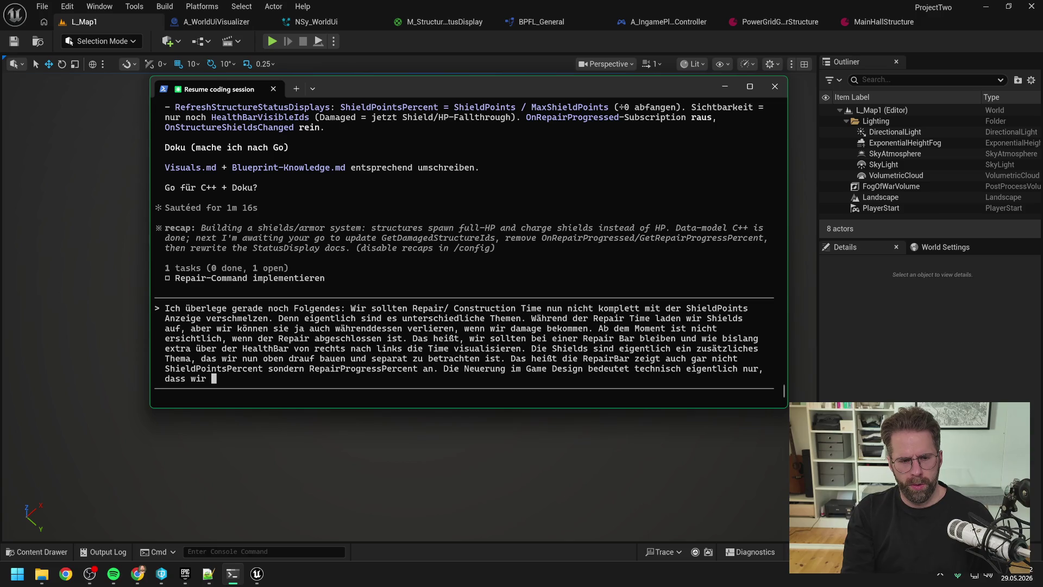
pyautogui.write('uns ')
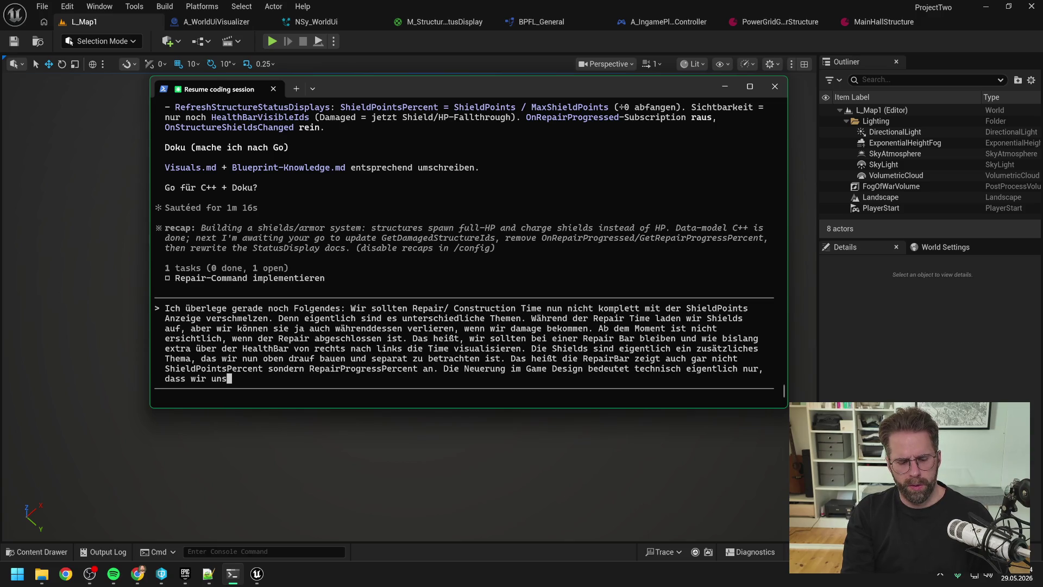
pyautogui.write('für ')
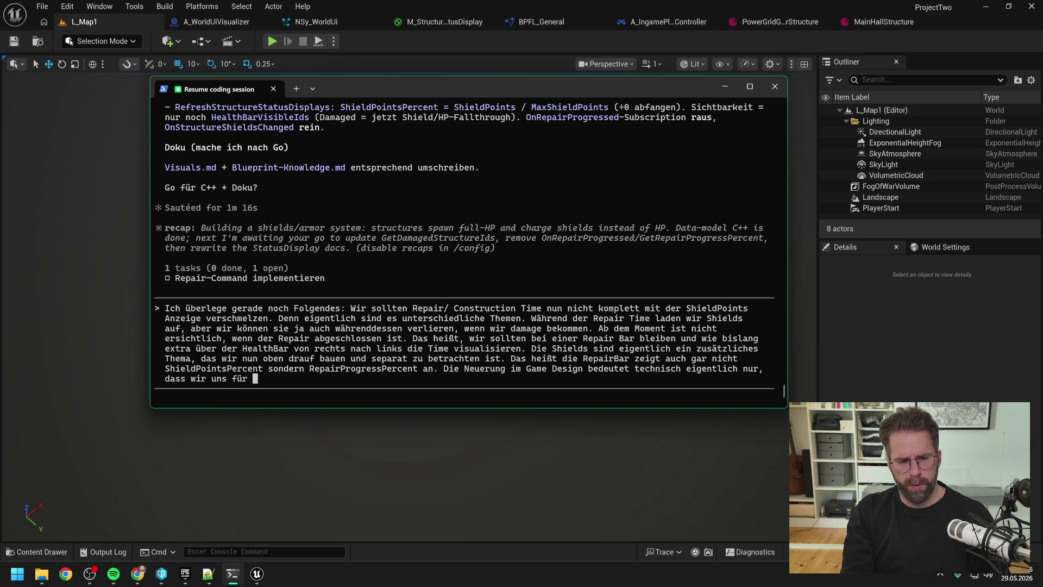
pyautogui.write('die RepairZeit einen Hot')
pyautogui.press('BackSpace')
pyautogui.press('BackSpace')
pyautogui.write('OT')
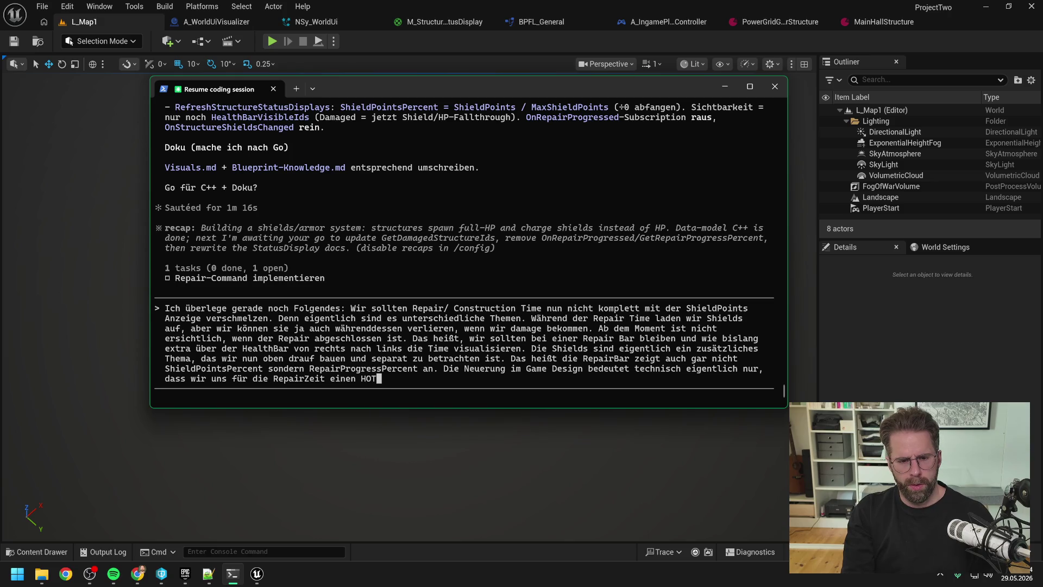
pyautogui.write(' für nicht MaxHP')
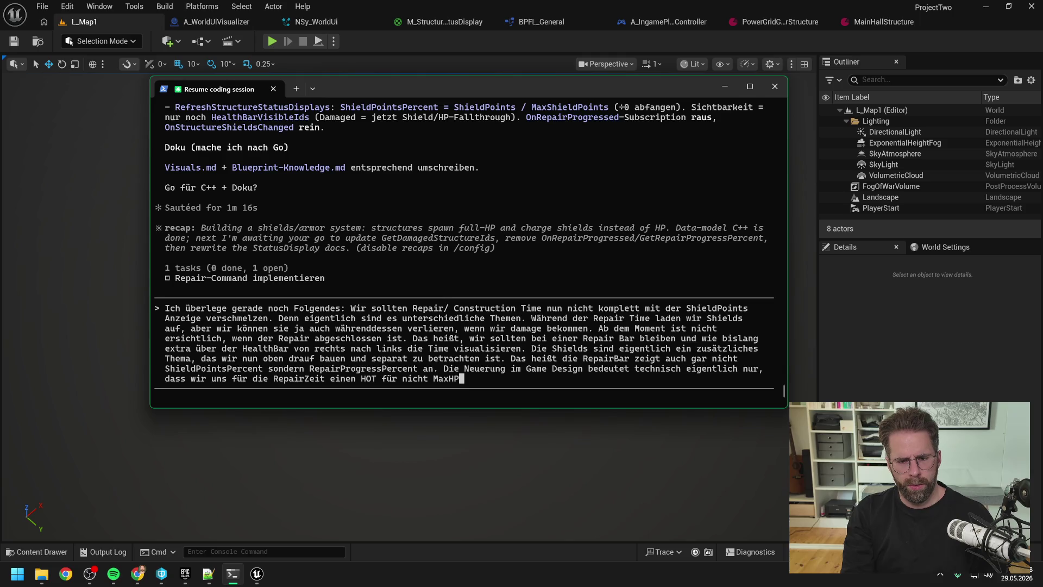
pyautogui.write(' - 1 ')
pyautogui.write(' 1 sondern eine')
pyautogui.write('ShieldH')
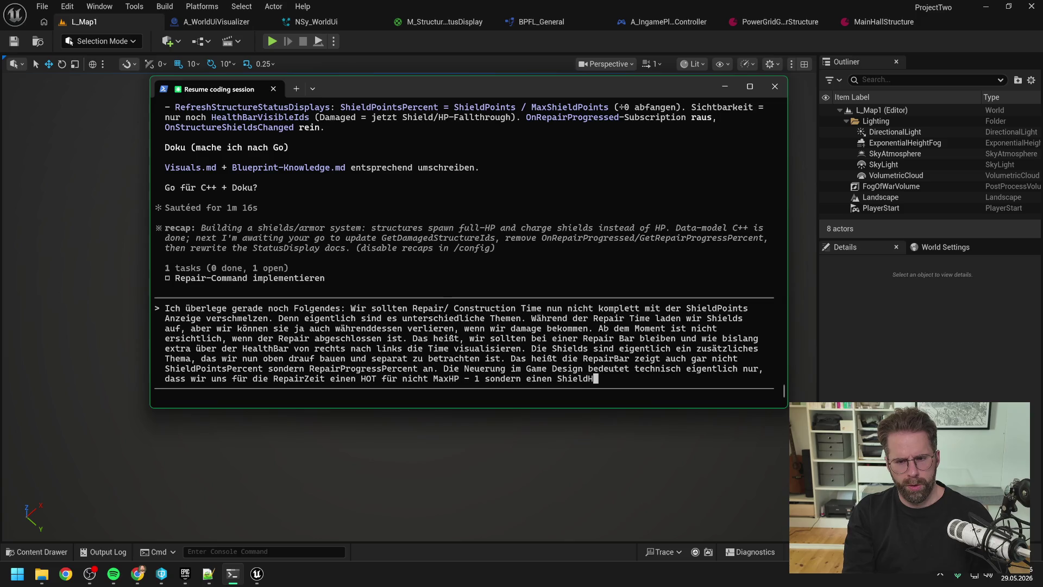
pyautogui.write('ott für ')
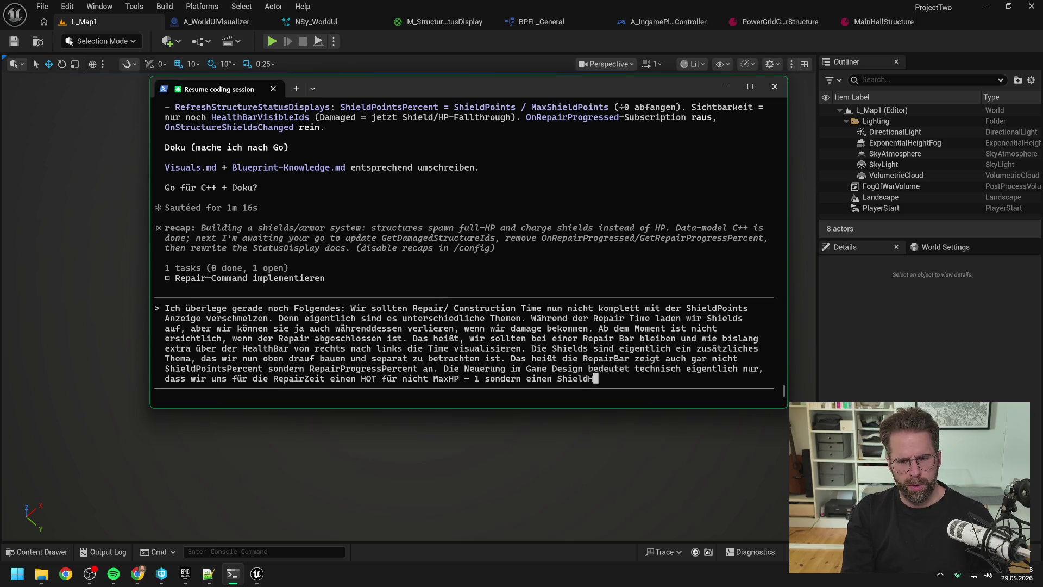
pyautogui.write('ax')
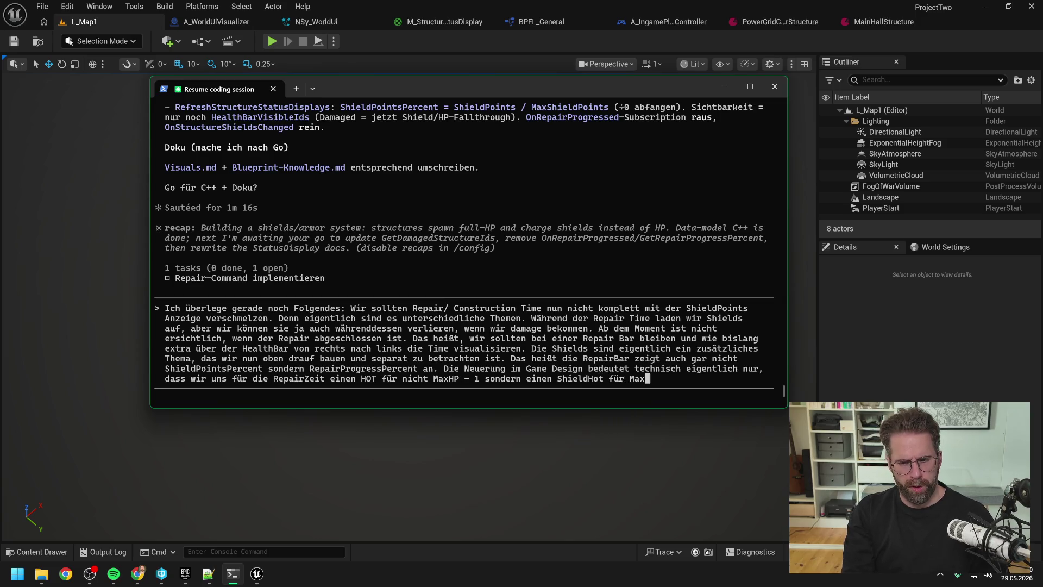
pyautogui.write('Shields geben')
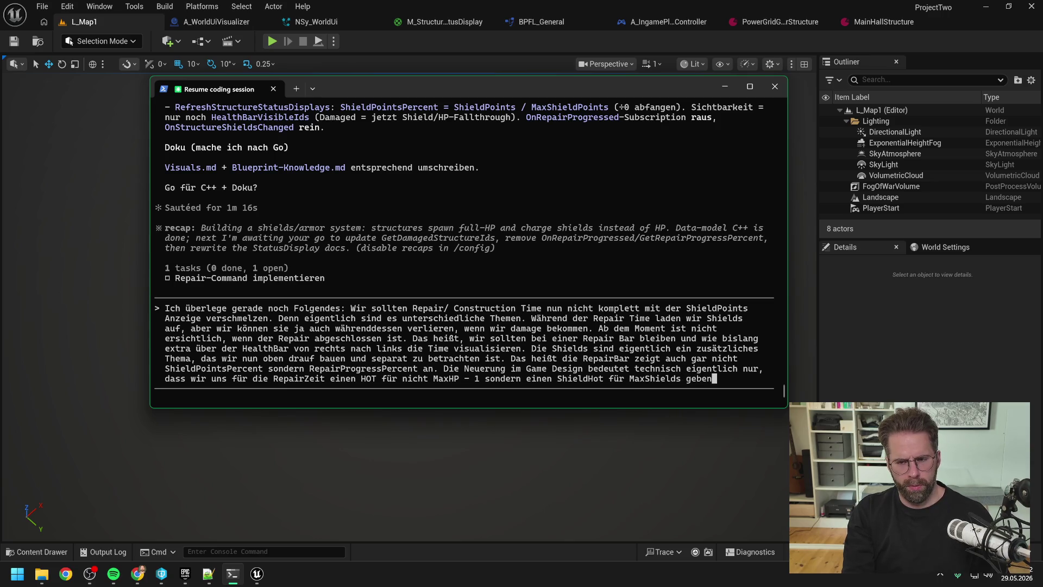
pyautogui.write('. D')
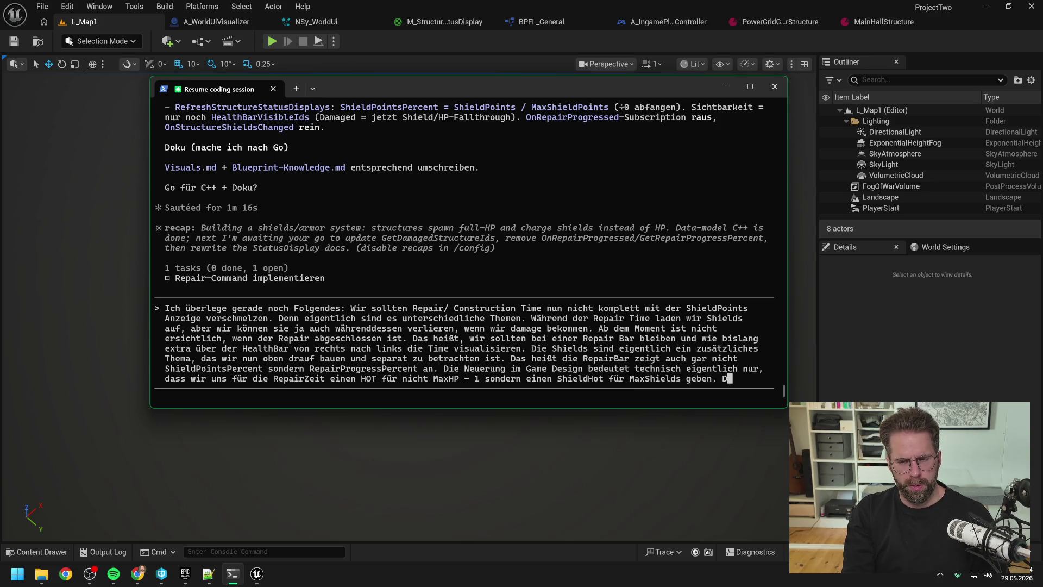
pyautogui.write('hields')
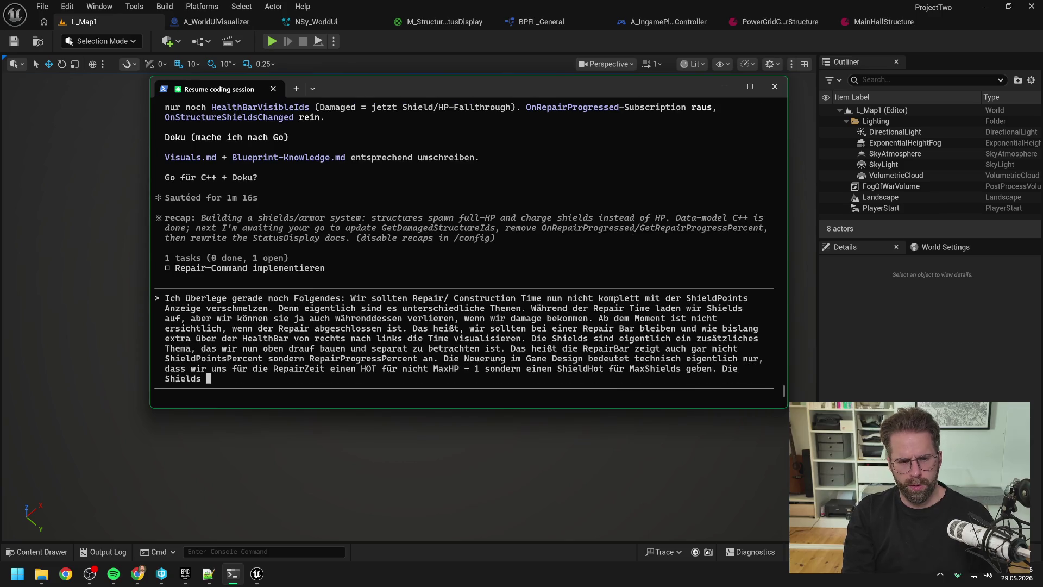
pyautogui.write('nnen wir')
pyautogui.write('also')
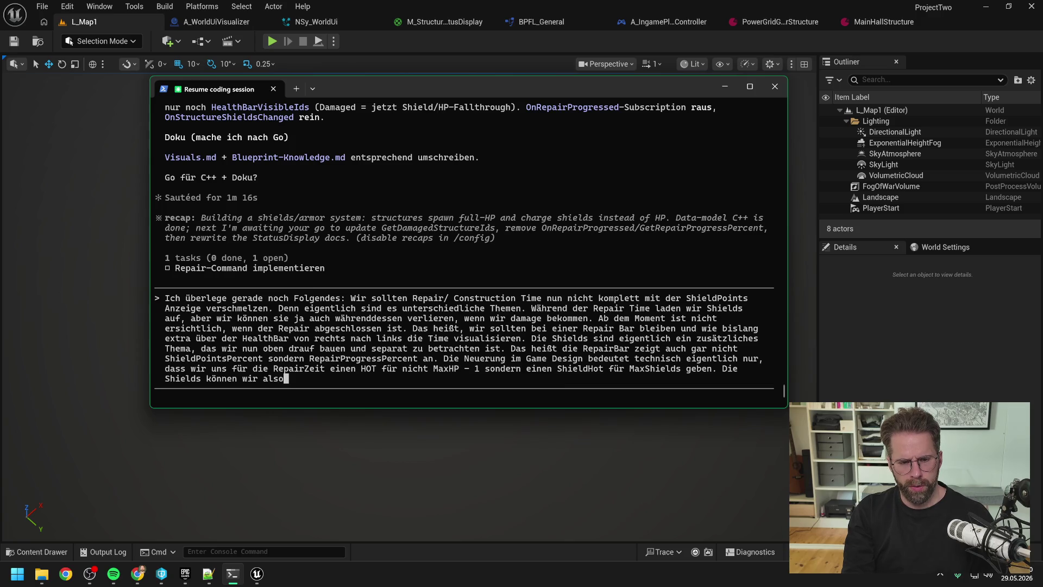
pyautogui.write(' über die ')
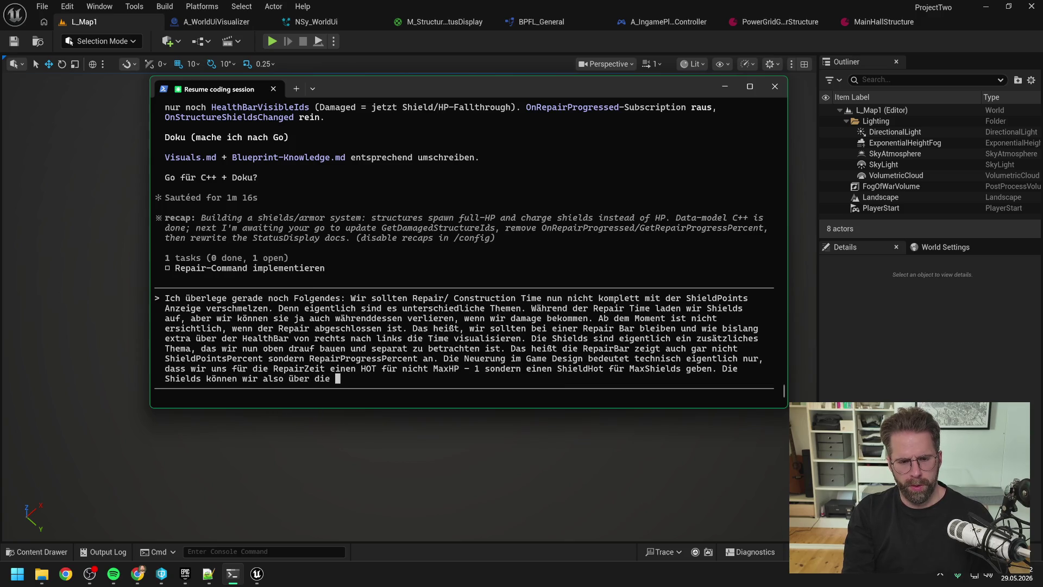
pyautogui.write('Health legene')
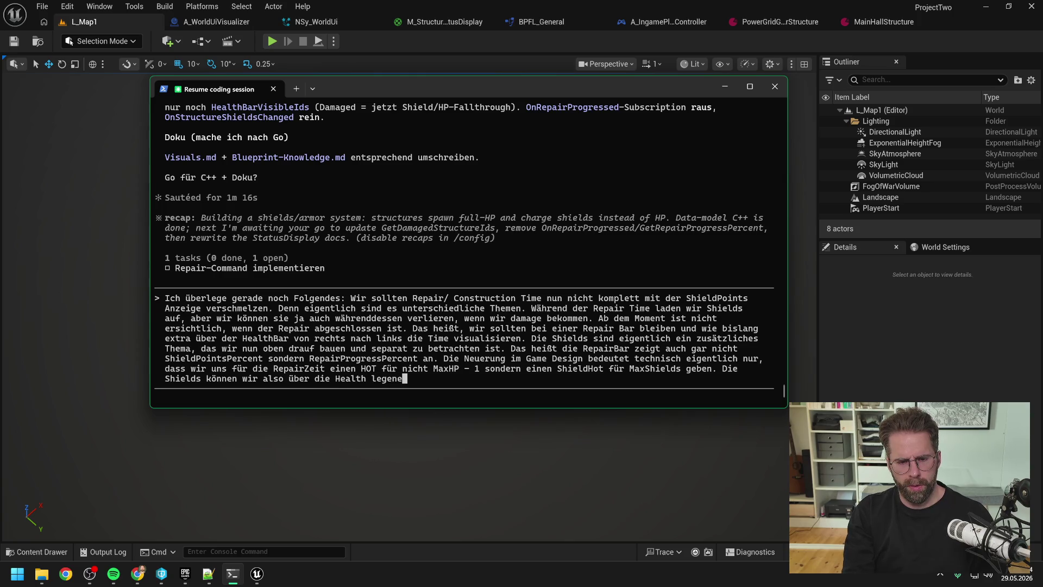
pyautogui.press('BackSpace')
pyautogui.write(' in der ')
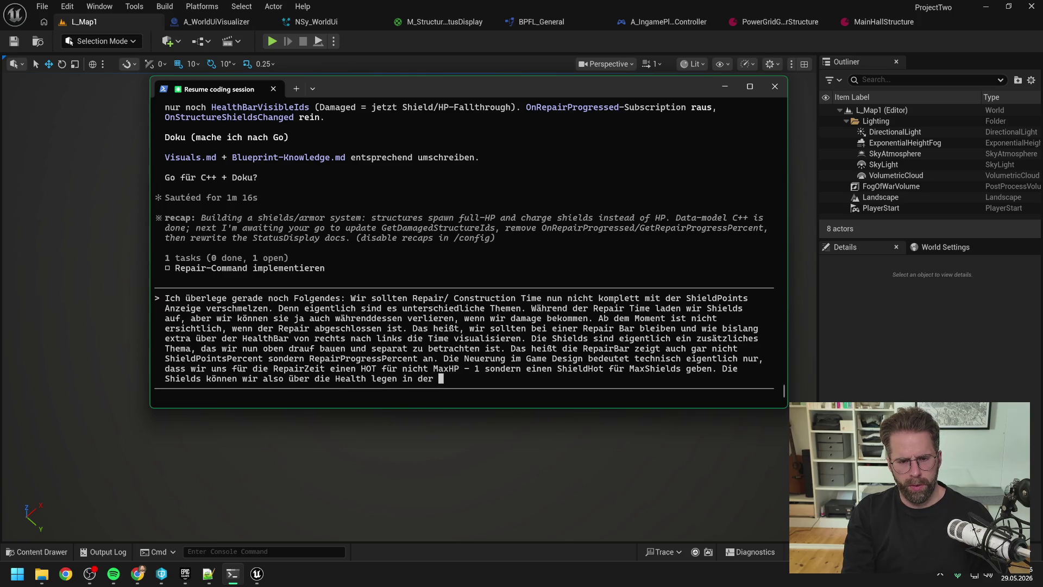
pyautogui.write('Visualisiierung')
pyautogui.press('BackSpace')
pyautogui.press('BackSpace')
pyautogui.press('BackSpace')
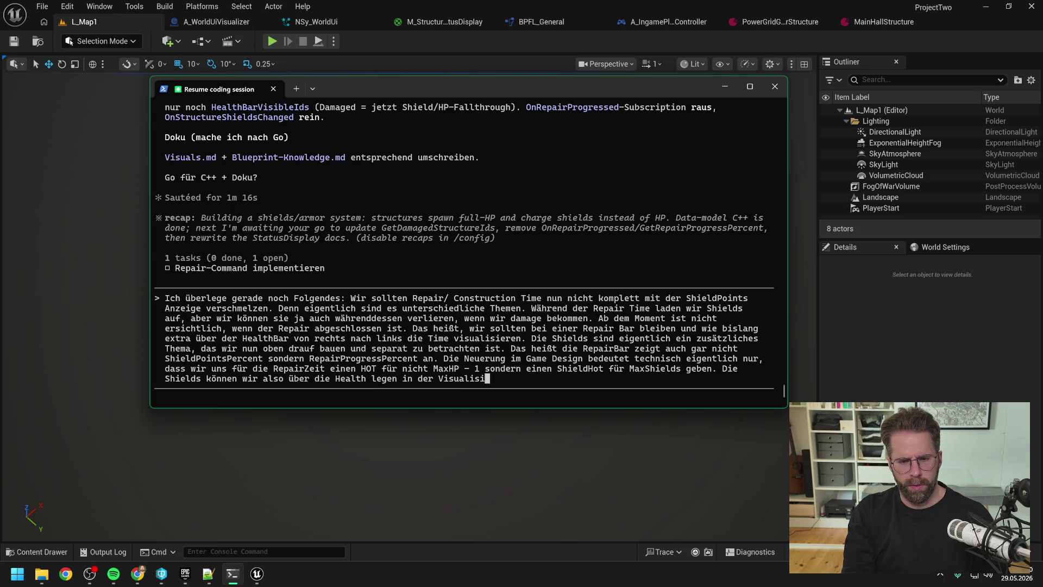
pyautogui.write('rung')
pyautogui.write('(also Overla')
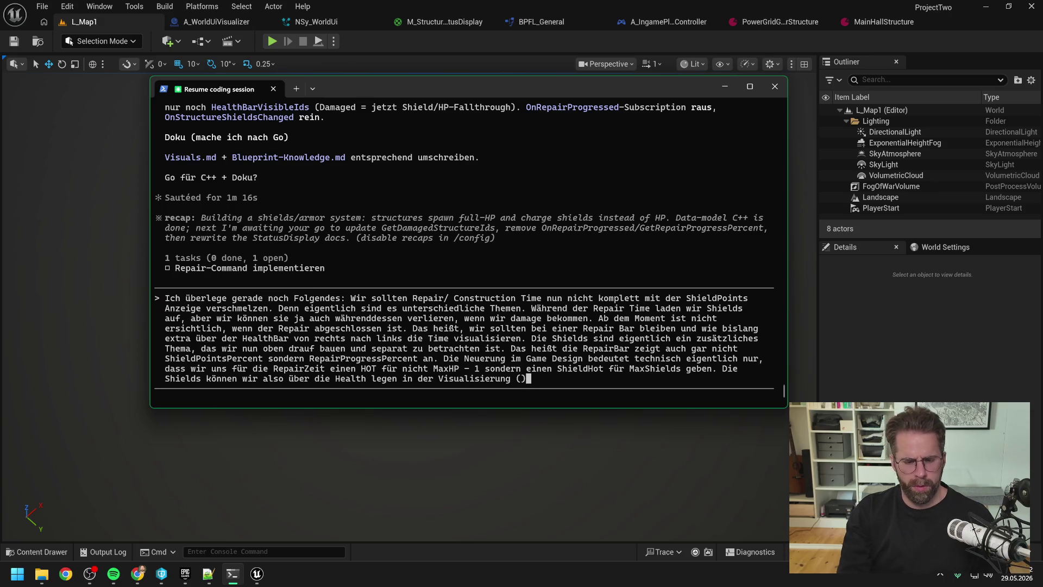
pyautogui.write('y)')
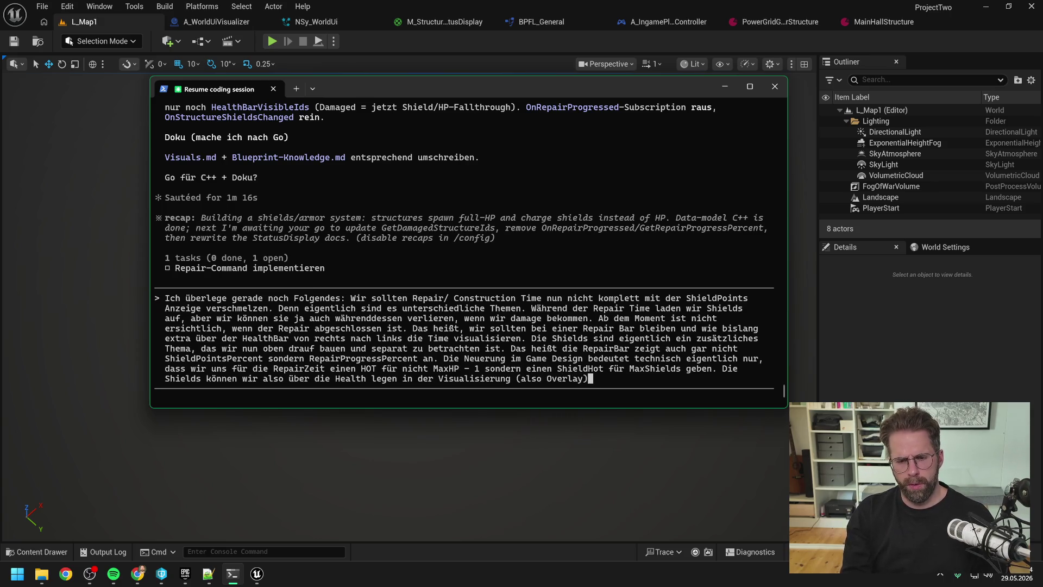
pyautogui.write(' ie ')
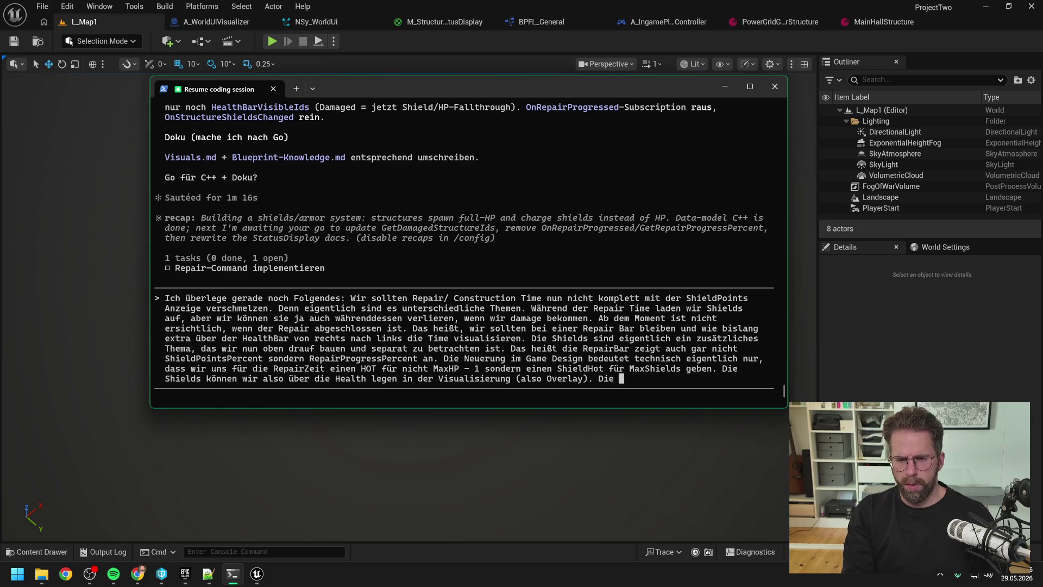
pyautogui.press('BackSpace')
pyautogui.press('BackSpace')
pyautogui.press('BackSpace')
pyautogui.write('en RepairPr')
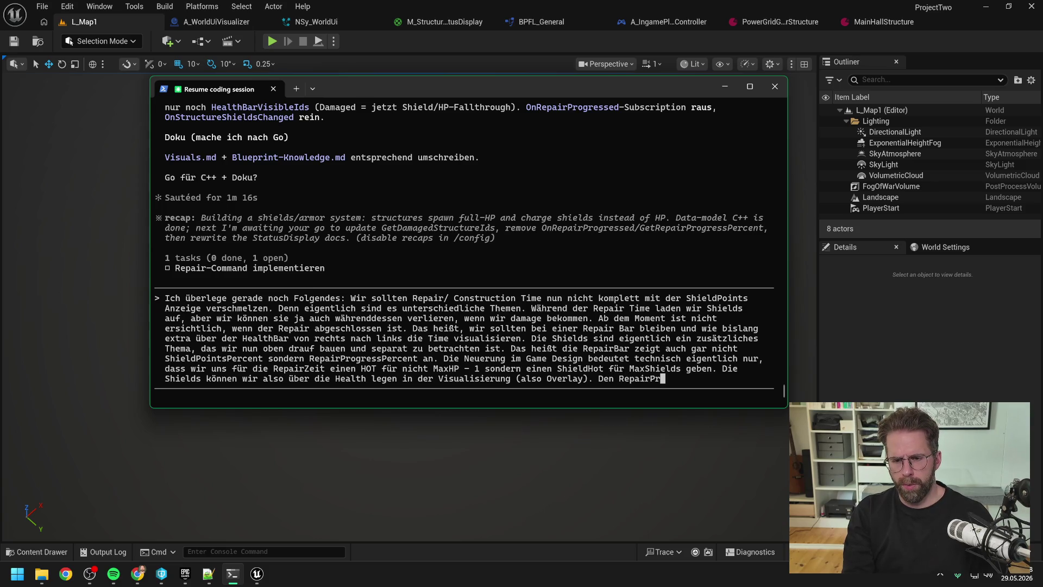
pyautogui.write('ogress als extra')
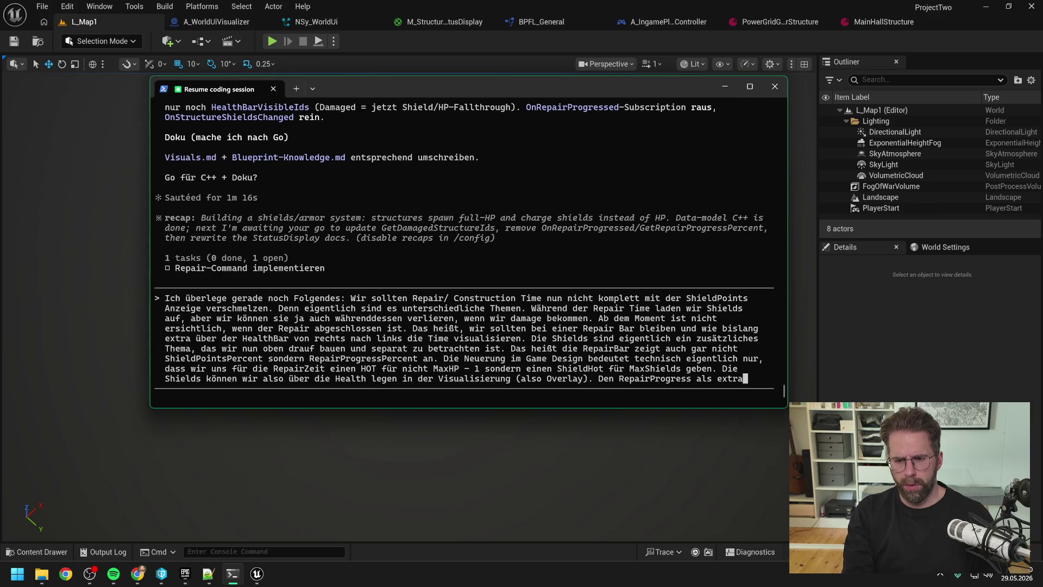
pyautogui.write(' RepairBar ü')
pyautogui.press('BackSpace')
pyautogui.press('BackSpace')
pyautogui.write('oben drüber.')
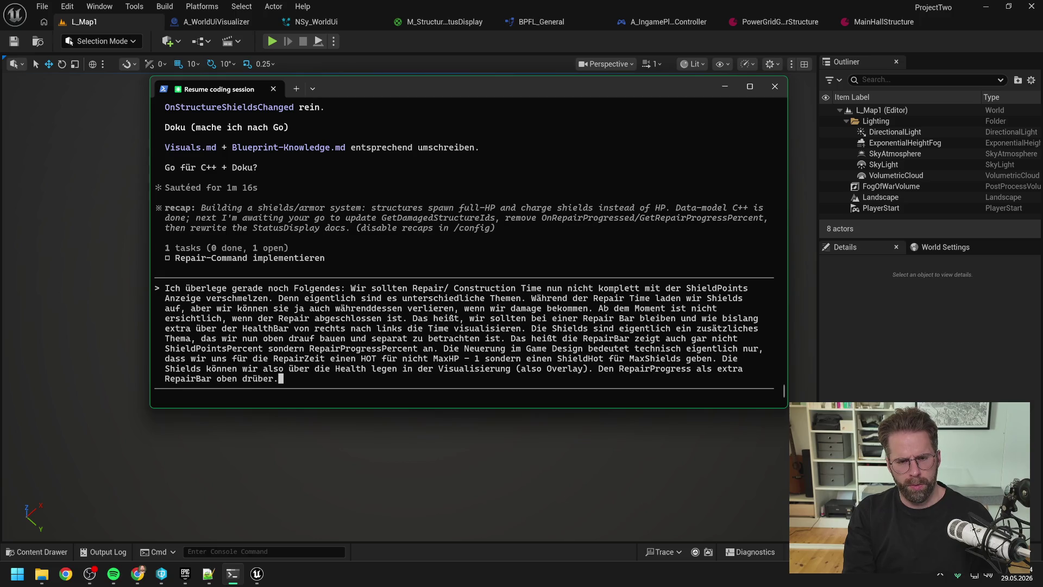
pyautogui.press('Return')
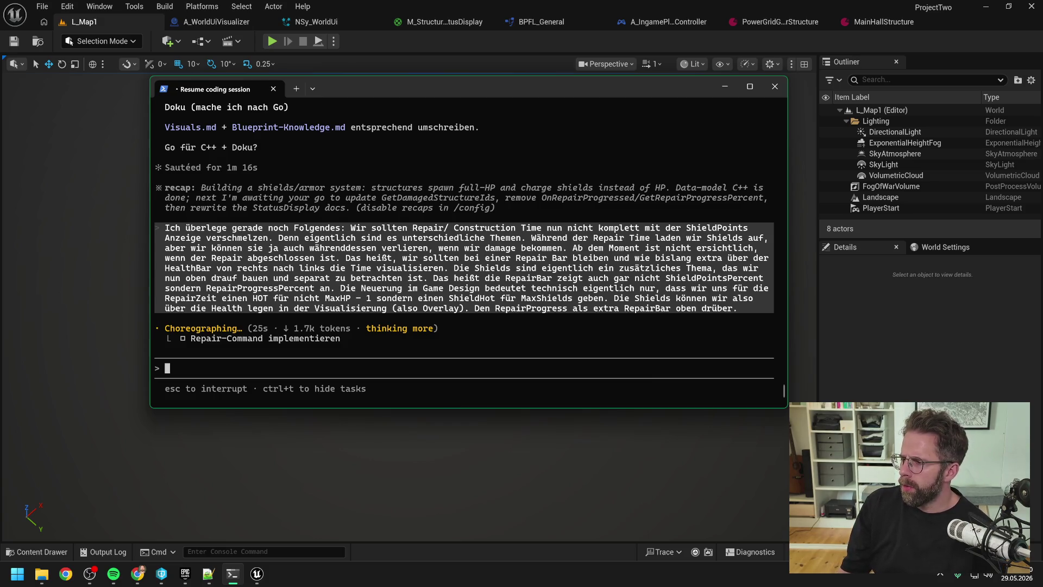
# - Switch to the browser while Claude works out the revised plan
pyautogui.hotkey('alt', 'Tab')
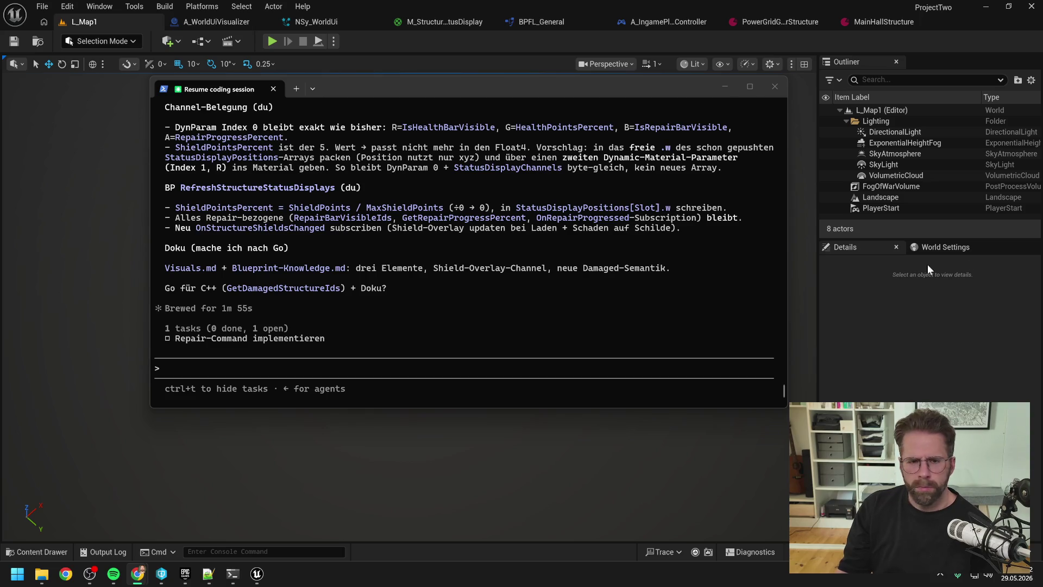
# - Read through Claude's revised shield-overlay plan and focus the prompt to reply
pyautogui.scroll(10, 550, 269)
pyautogui.scroll(3, 548, 274)
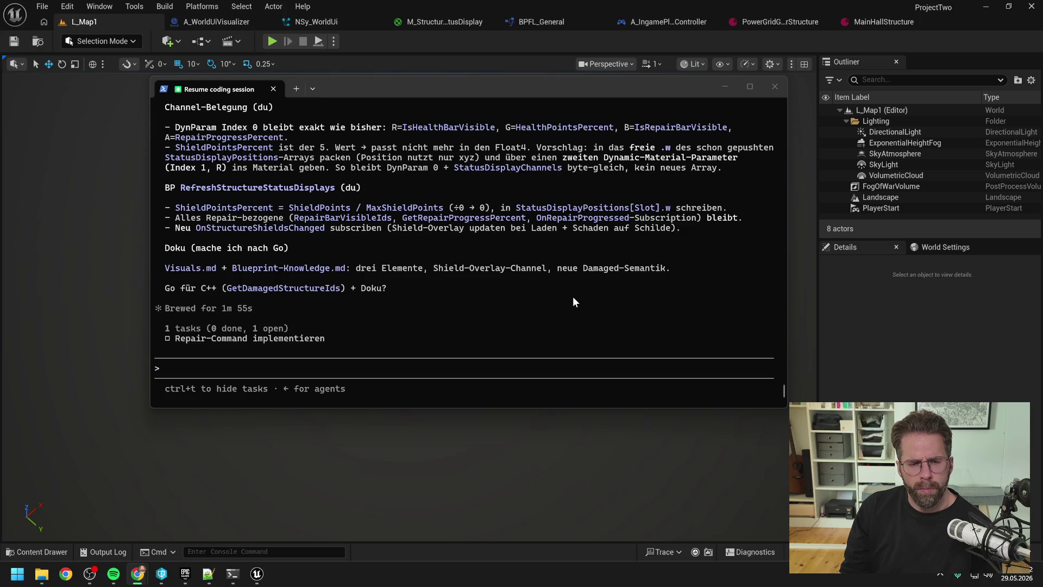
pyautogui.scroll(6, 572, 299)
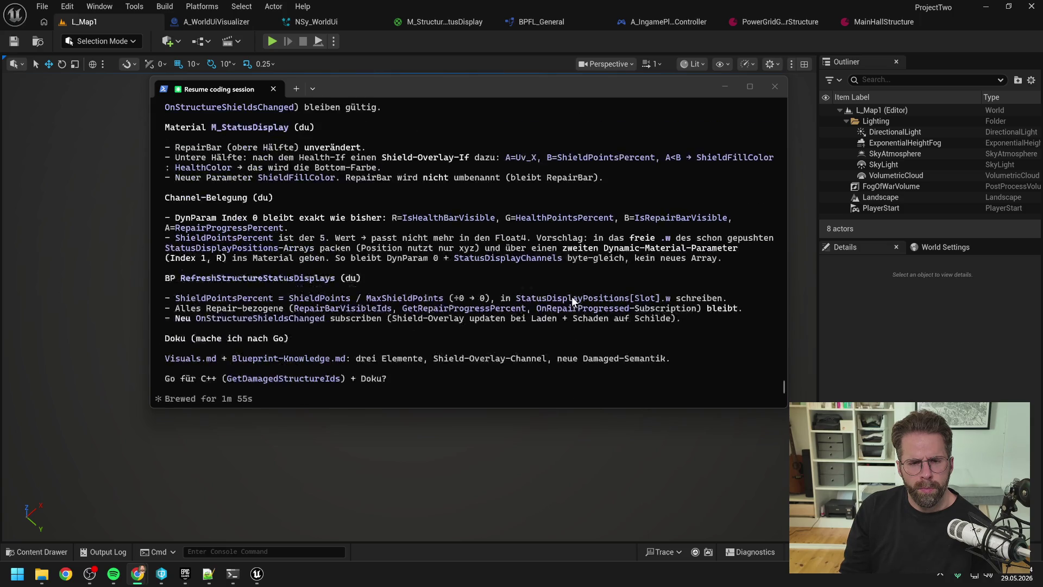
pyautogui.scroll(-6, 574, 297)
pyautogui.click(497, 374)
# - Approve the plan with 'ja los gehts' and review the proposed edit
pyautogui.write('ja los gehts')
pyautogui.press('Return')
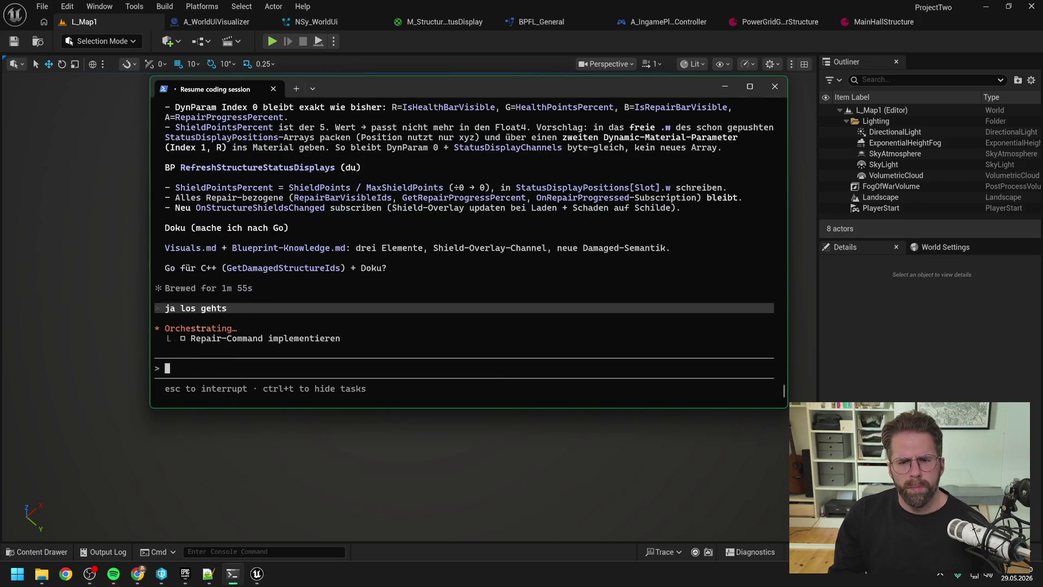
pyautogui.scroll(4, 431, 268)
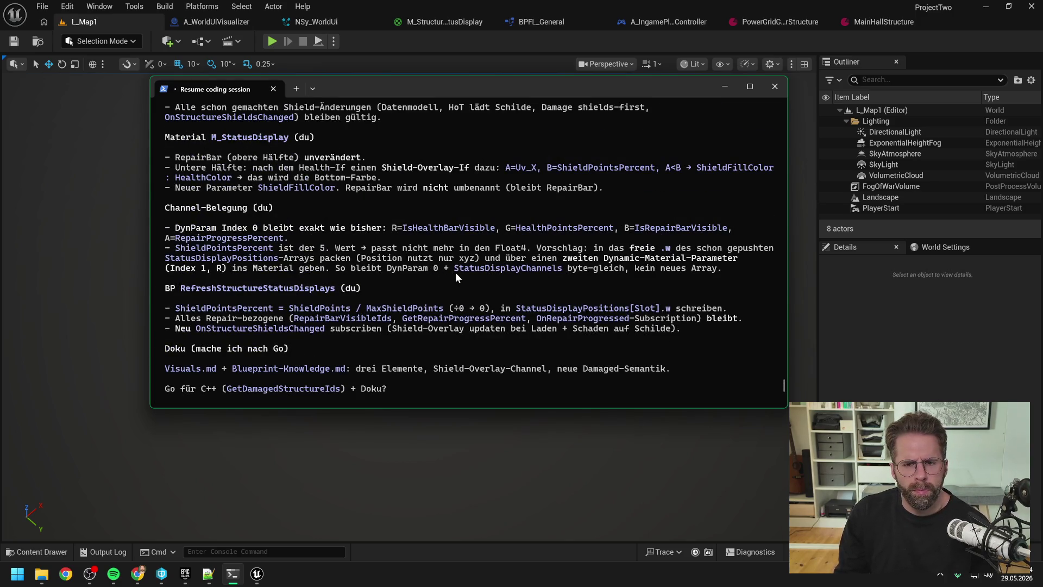
pyautogui.scroll(4, 456, 274)
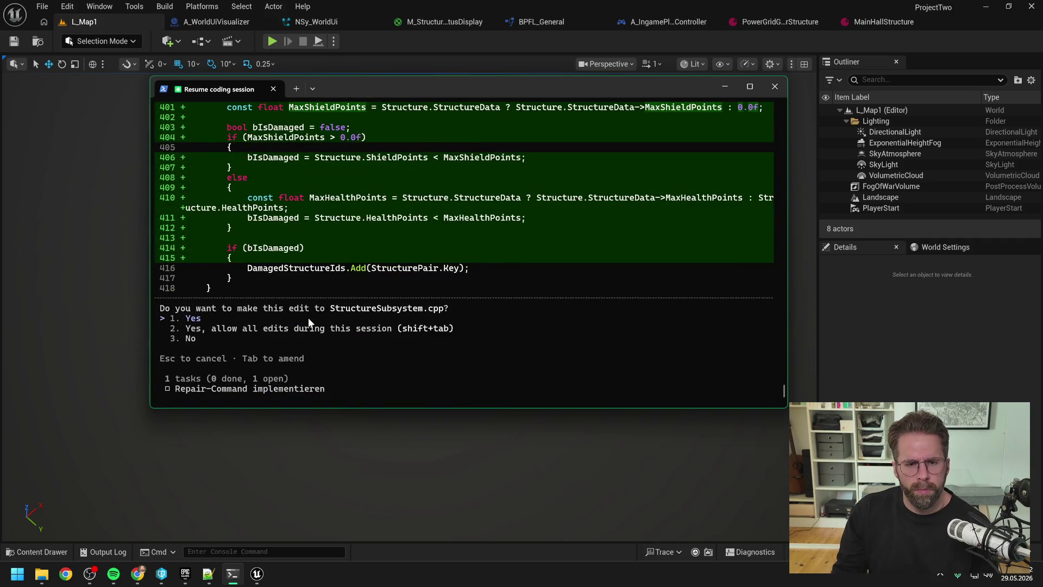
# - Accept the StructureSubsystem.cpp edit making damage hit shields first, then health
pyautogui.press('Return')
pyautogui.scroll(6, 444, 293)
pyautogui.scroll(-6, 446, 298)
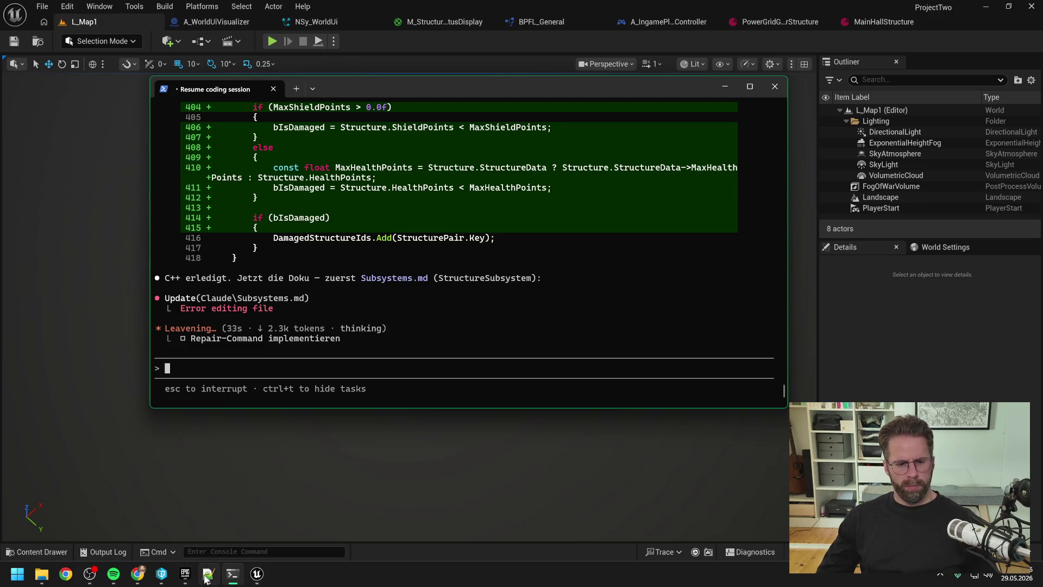
# - Check out the Claude folder's .md doc files, Visuals.md included, in P4V
pyautogui.click(161, 574)
pyautogui.scroll(12, 483, 299)
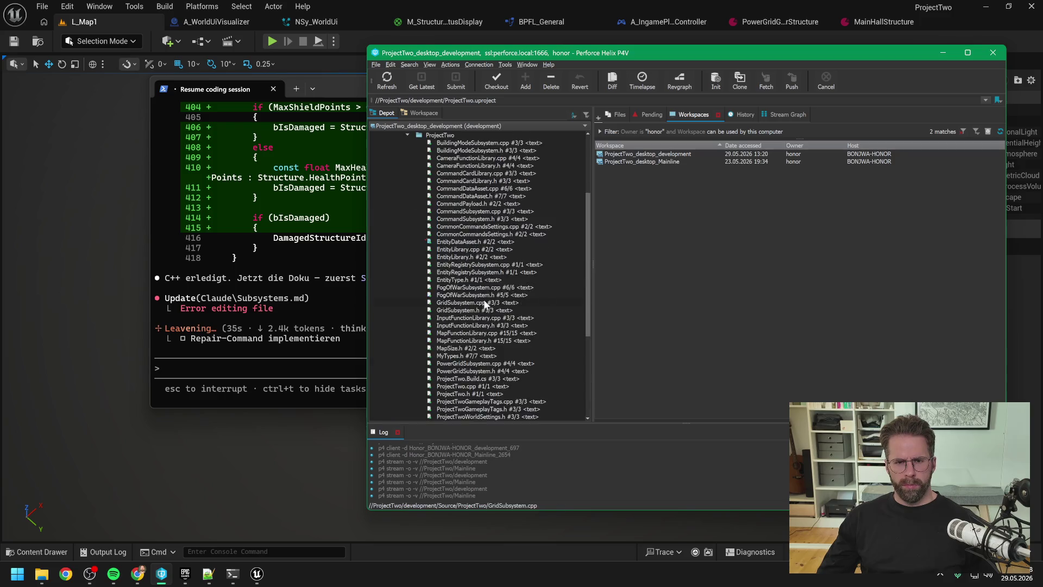
pyautogui.click(467, 219)
pyautogui.keyDown('shift'); pyautogui.click(466, 158); pyautogui.keyUp('shift')
pyautogui.click(493, 85)
# - Approve Claude's p4 edit command for the doc files, then review the P4V depot tree
pyautogui.click(266, 316)
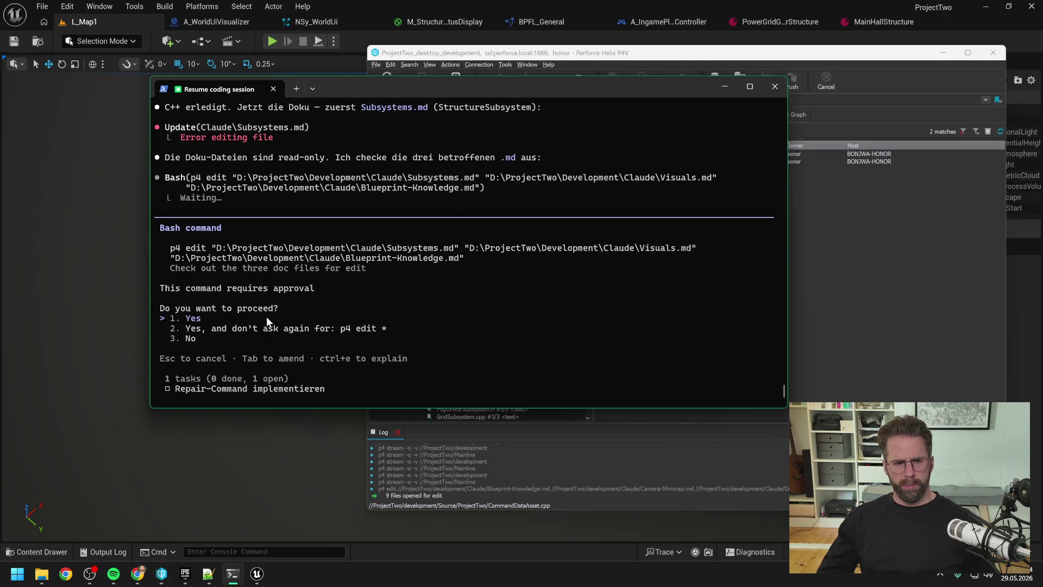
pyautogui.press('Return')
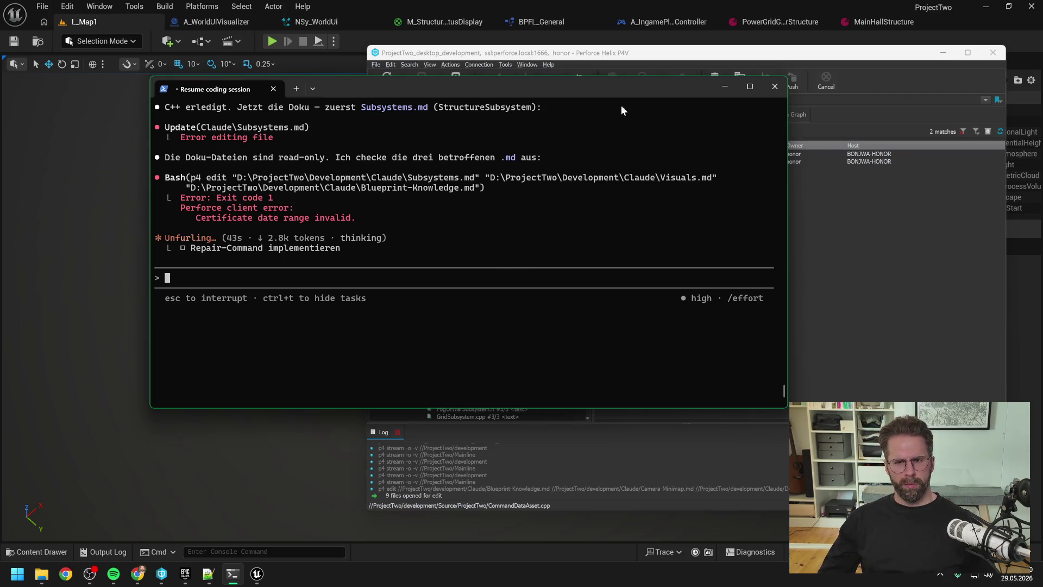
pyautogui.click(698, 54)
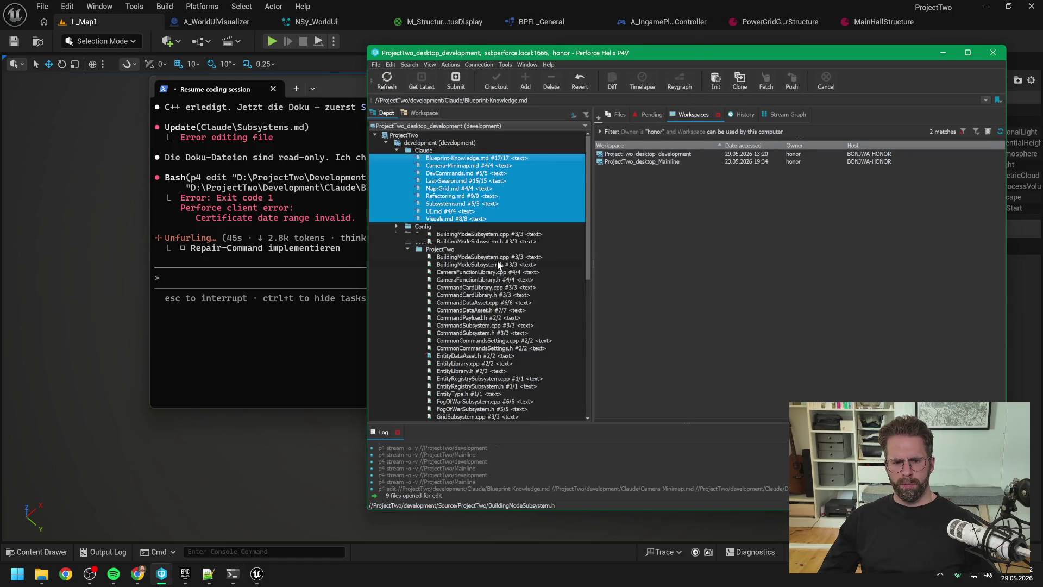
pyautogui.scroll(-5, 497, 260)
pyautogui.scroll(-1, 497, 262)
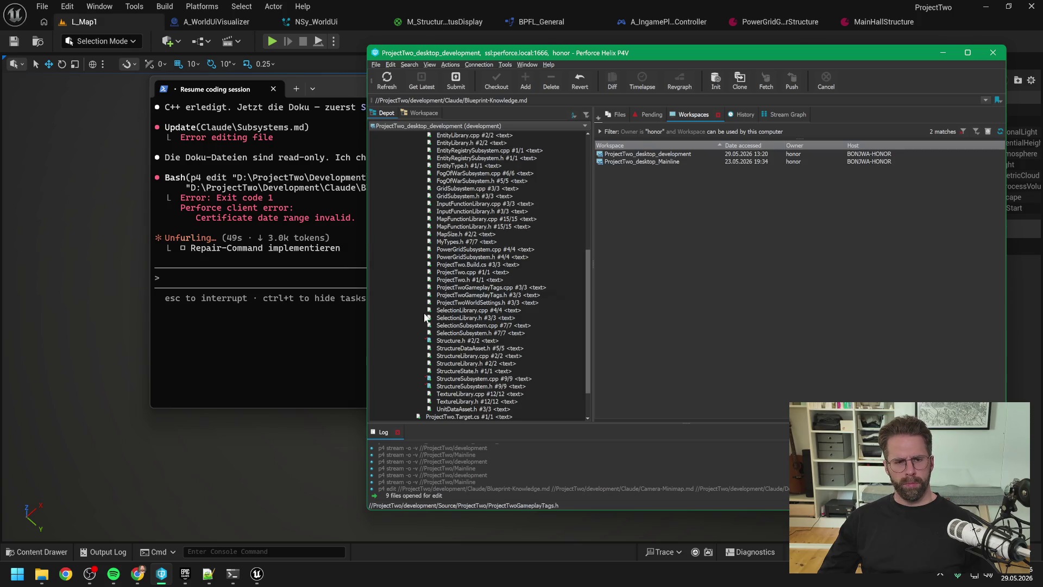
pyautogui.click(328, 361)
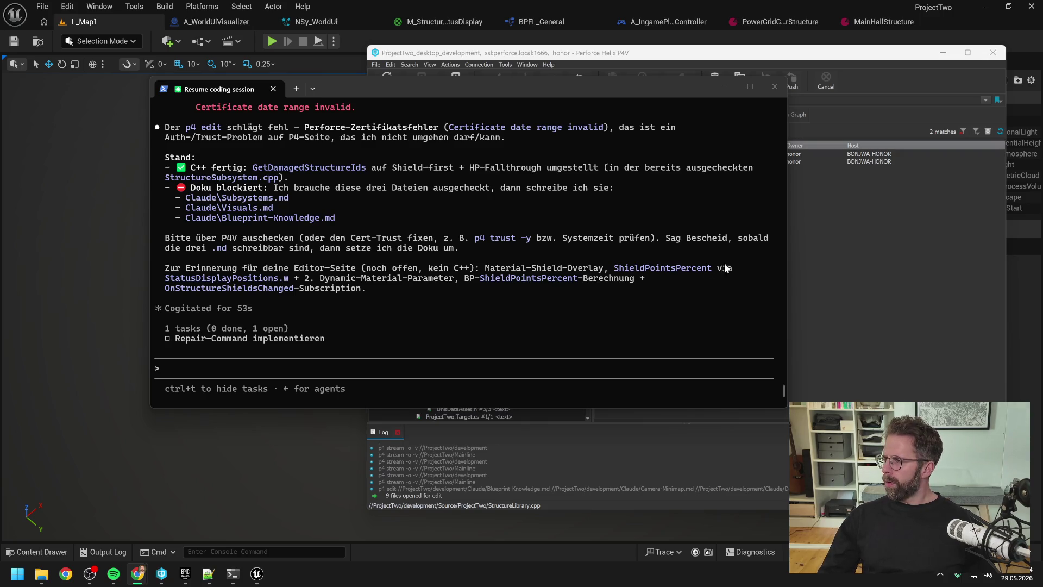
# - Tell Claude the docs are now checked out with the reply 'ist nun ausgecheckt'
pyautogui.click(315, 374)
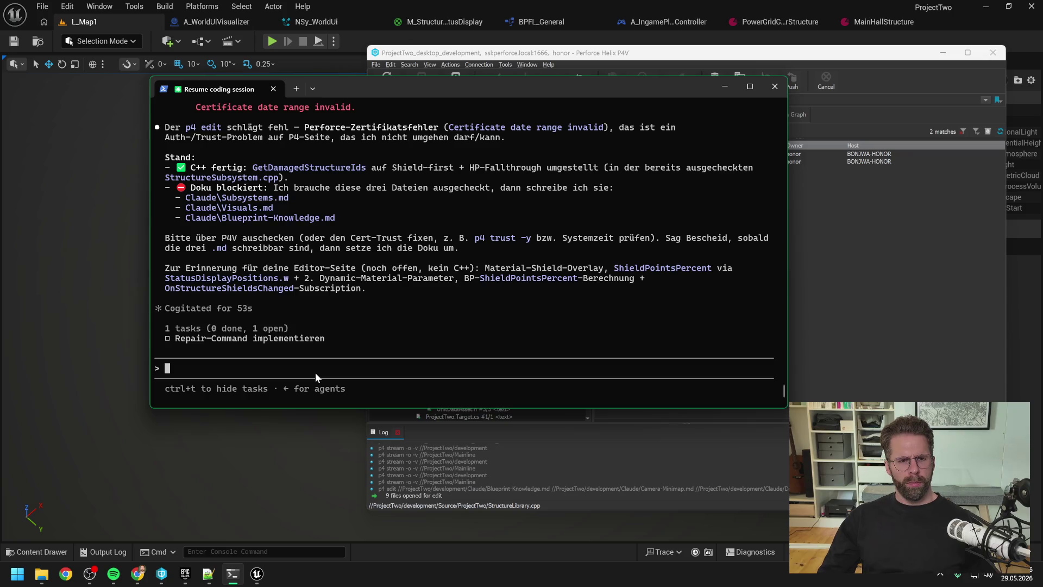
pyautogui.write('ist nun ausgechec')
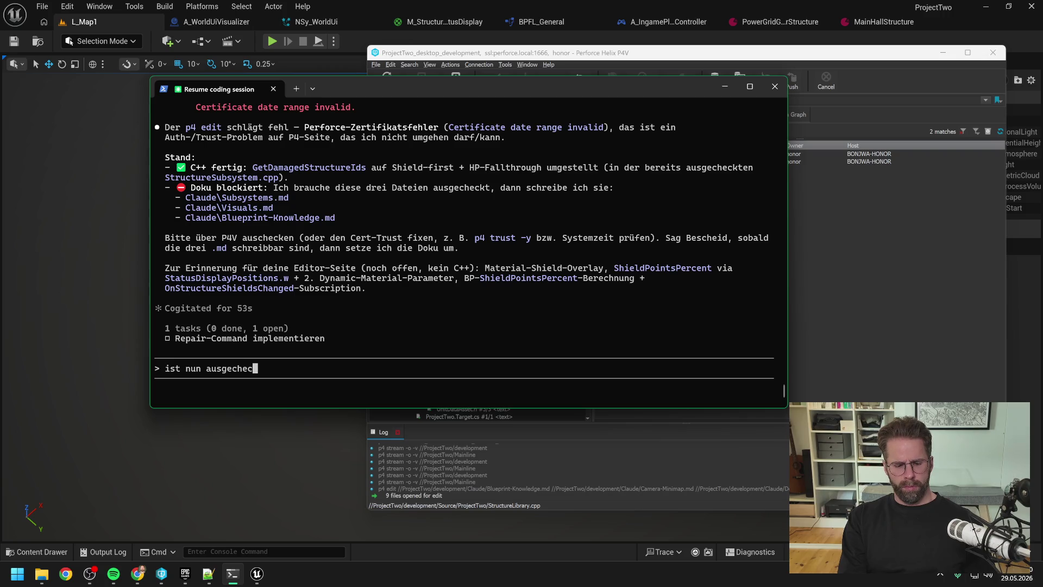
pyautogui.write('kt')
pyautogui.press('Return')
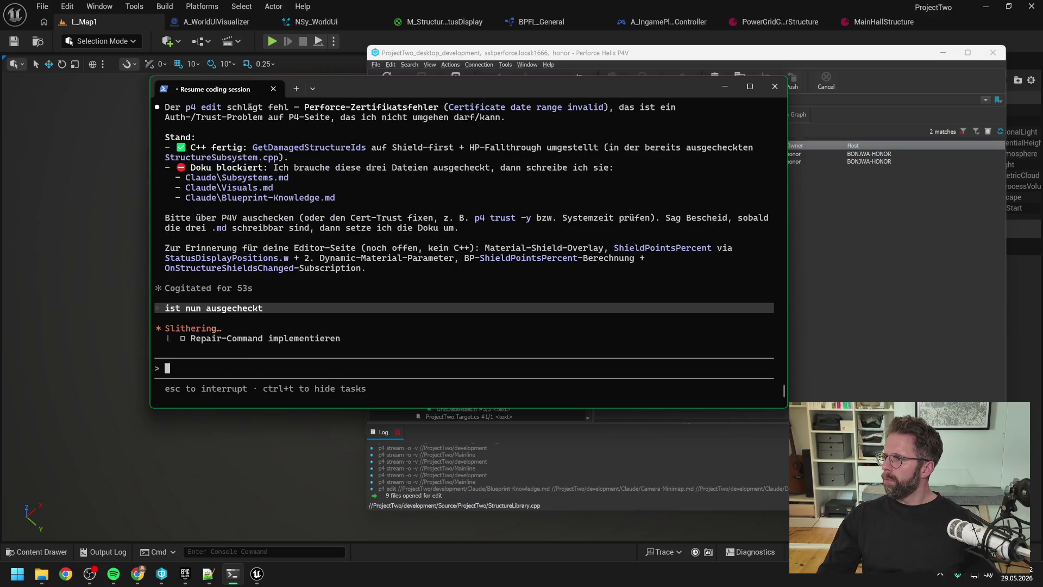
pyautogui.hotkey('alt', 'Tab')
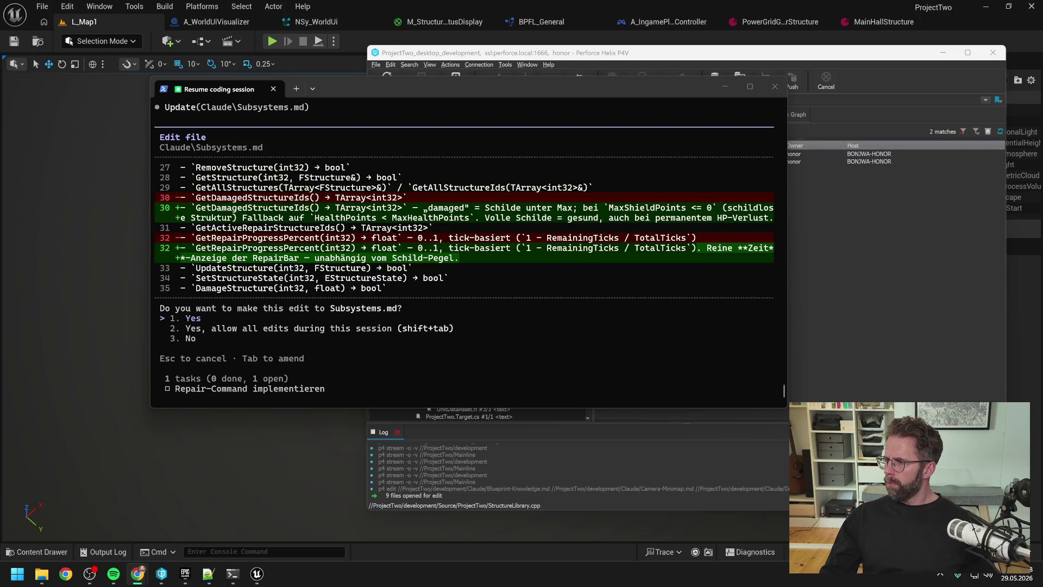
# - Accept the Subsystems.md and DamageStructure documentation edits in Claude Code
pyautogui.click(311, 314)
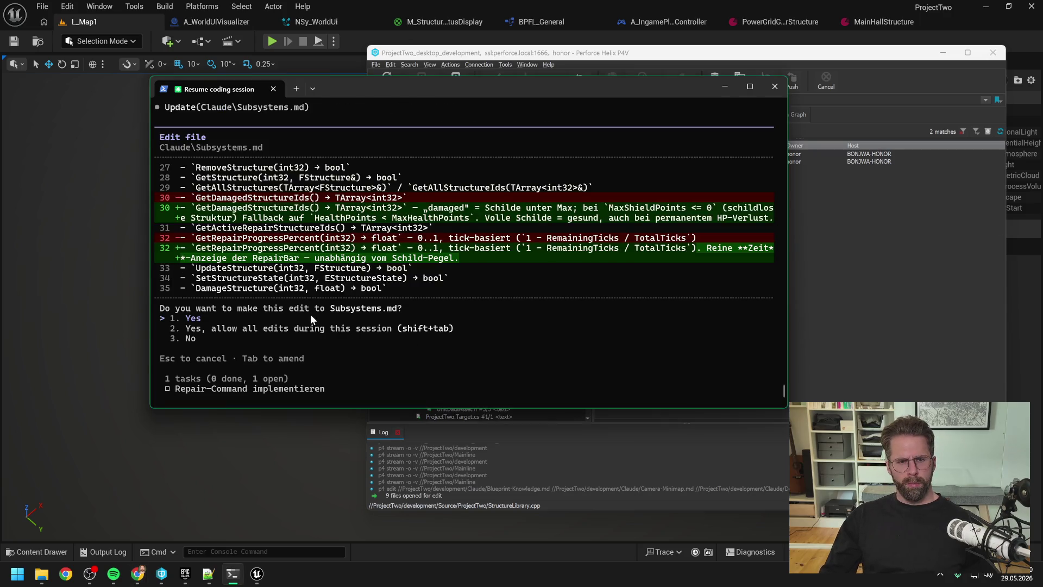
pyautogui.press('Return')
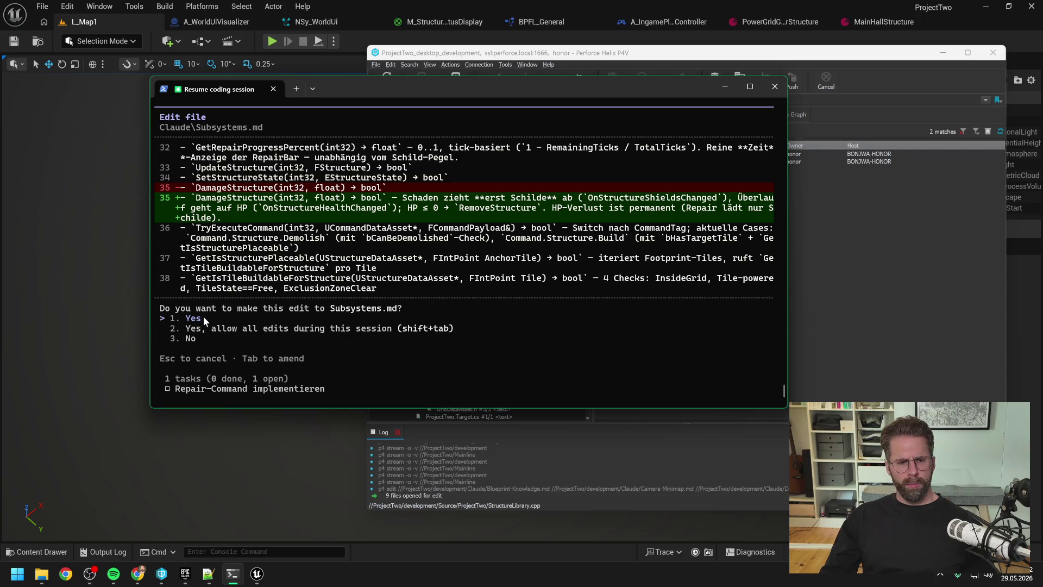
pyautogui.press('Return')
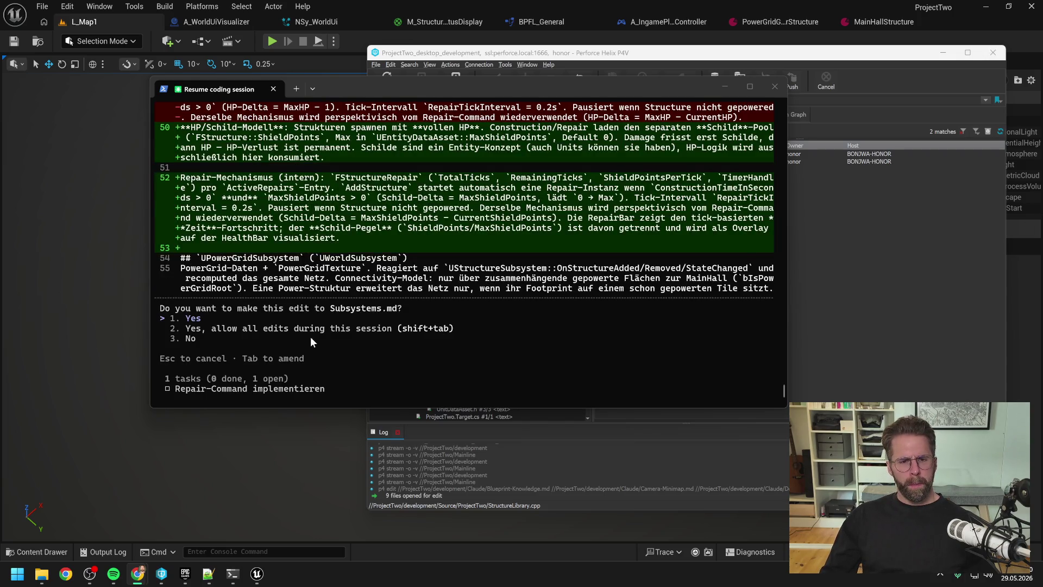
pyautogui.click(285, 312)
pyautogui.press('Return')
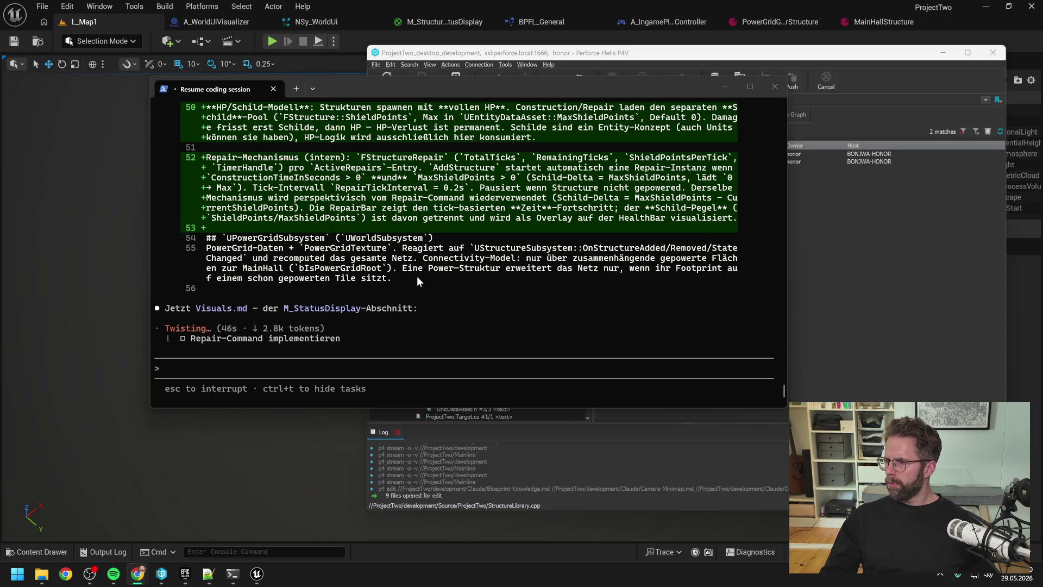
# - Approve the Visuals.md edit and both Blueprint-Knowledge.md edits
pyautogui.scroll(5, 421, 282)
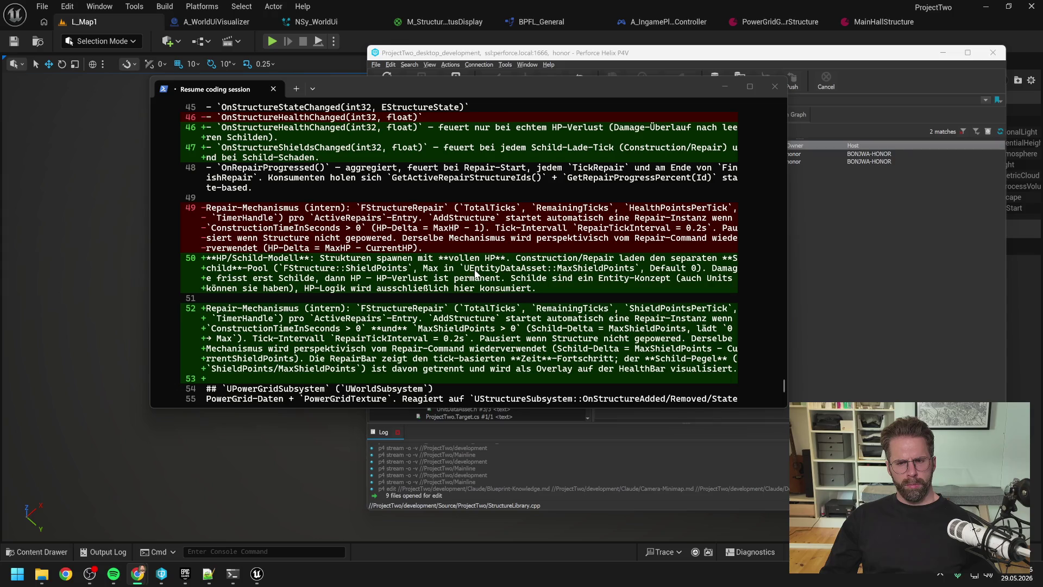
pyautogui.scroll(-5, 472, 273)
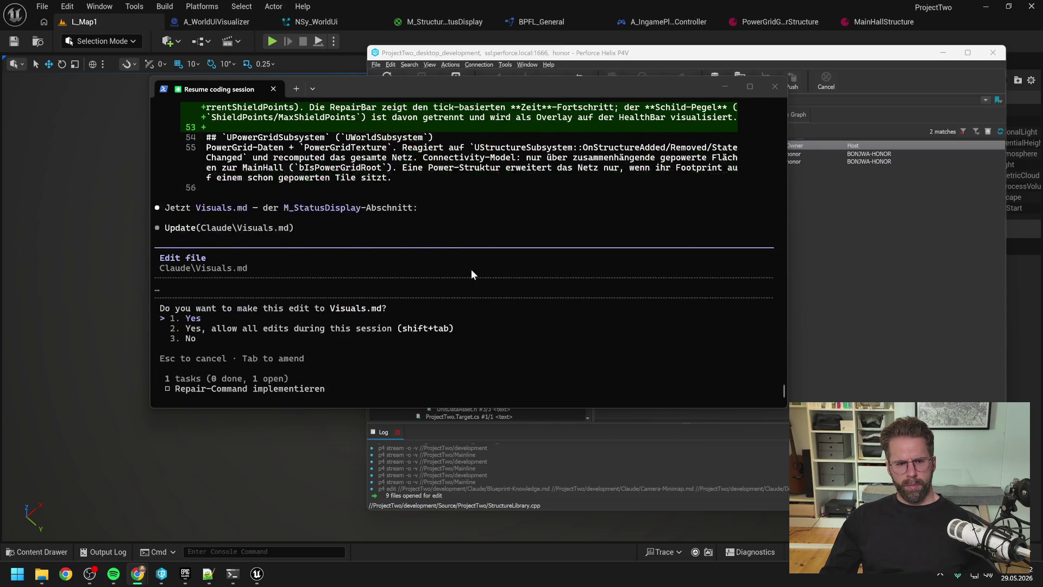
pyautogui.press('Return')
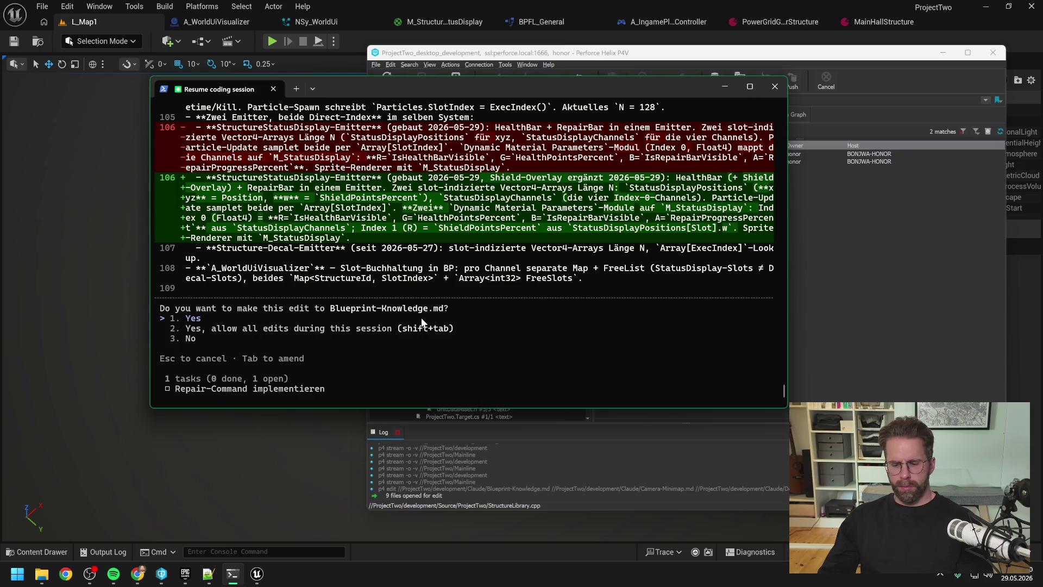
pyautogui.press('Return')
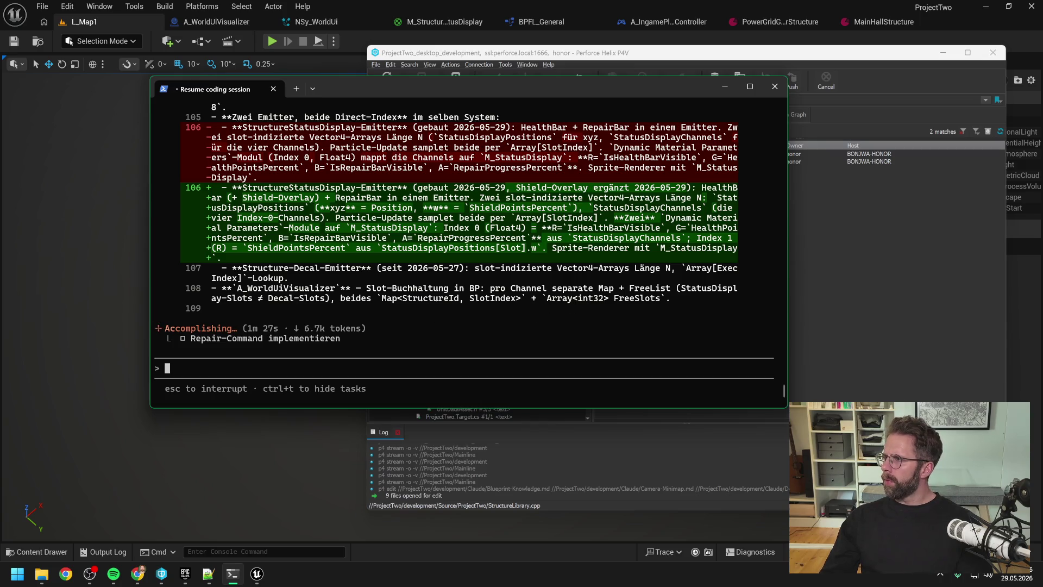
pyautogui.hotkey('alt', 'Tab')
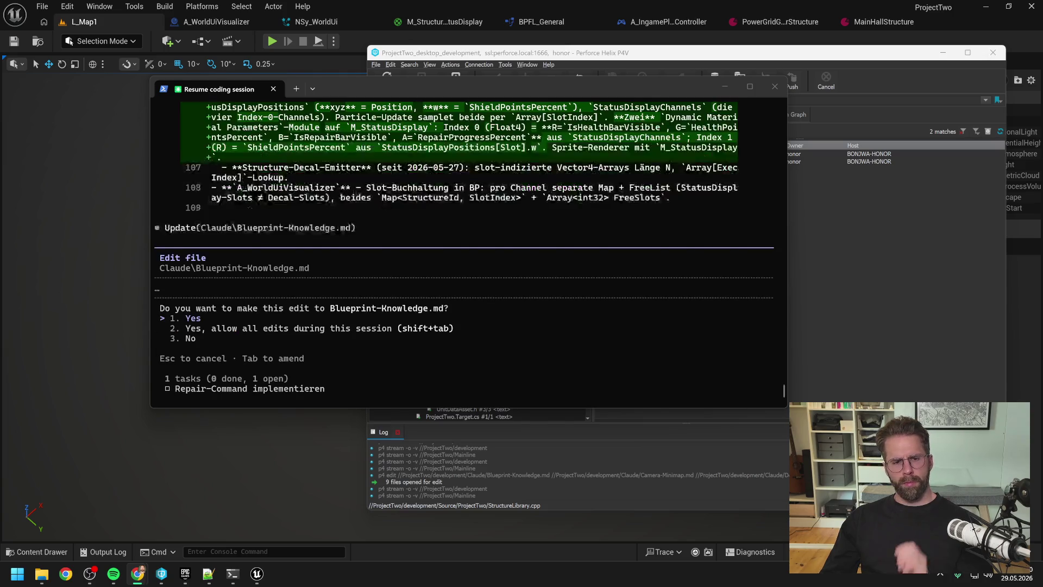
pyautogui.click(292, 320)
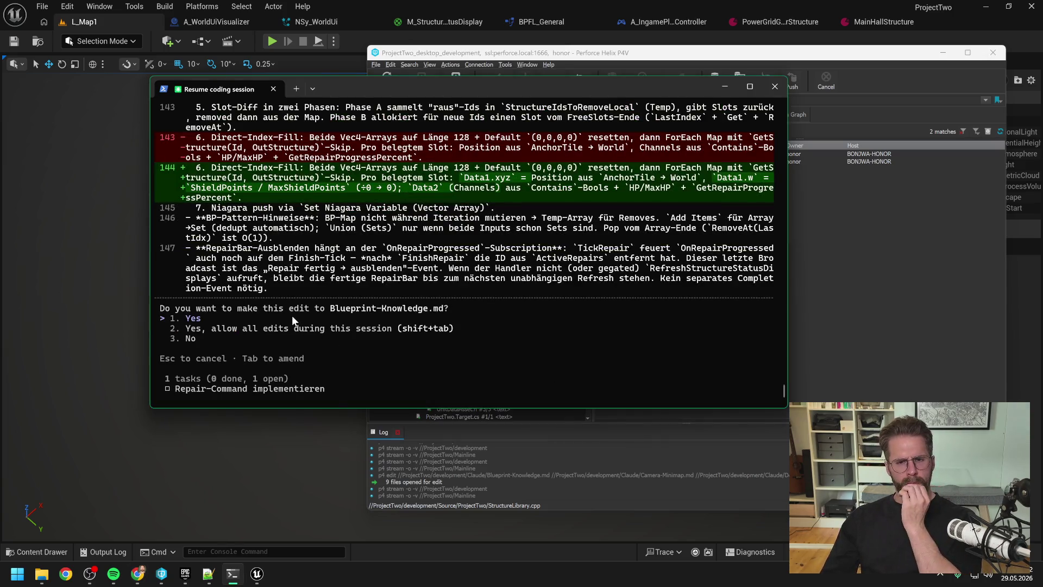
pyautogui.press('Return')
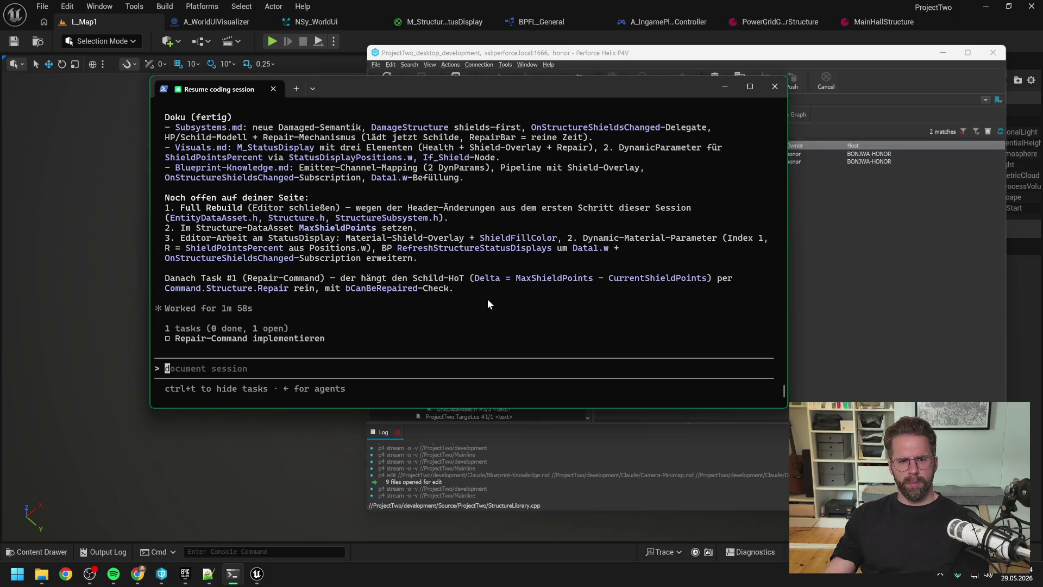
# - Close the Unreal Editor before rebuilding, and open File Explorer
pyautogui.scroll(10, 487, 299)
pyautogui.scroll(-10, 487, 299)
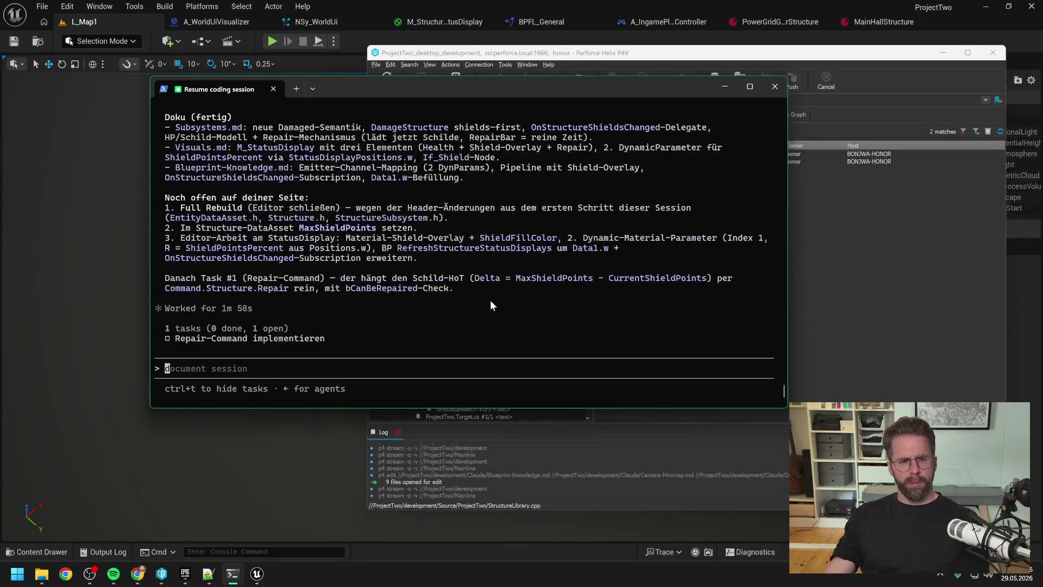
pyautogui.click(125, 302)
pyautogui.click(1032, 9)
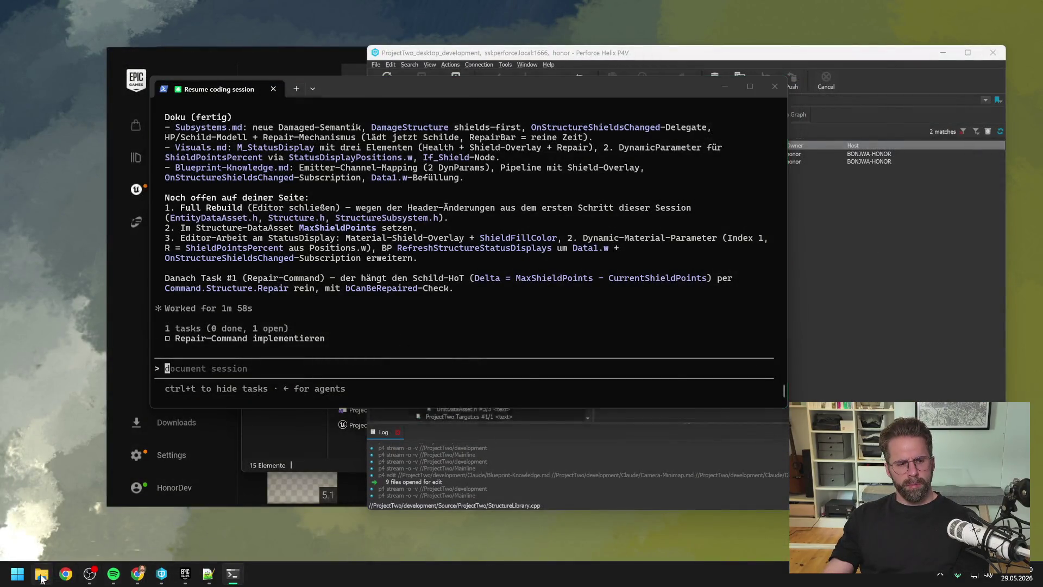
pyautogui.click(41, 578)
# - Open ProjectTwo.sln in Visual Studio and rebuild the ProjectTwo project
pyautogui.doubleClick(368, 410)
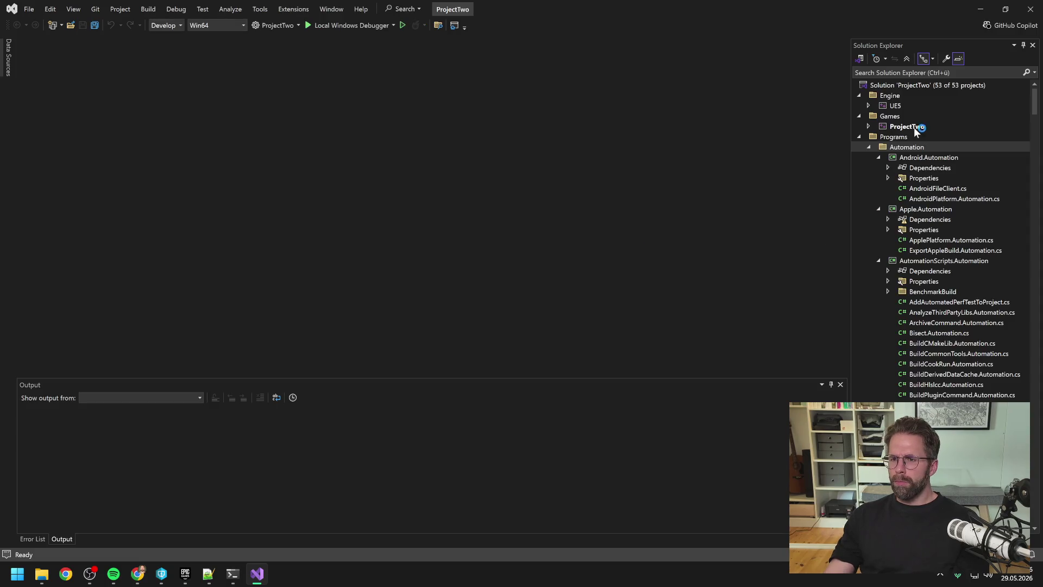
pyautogui.rightClick(911, 125)
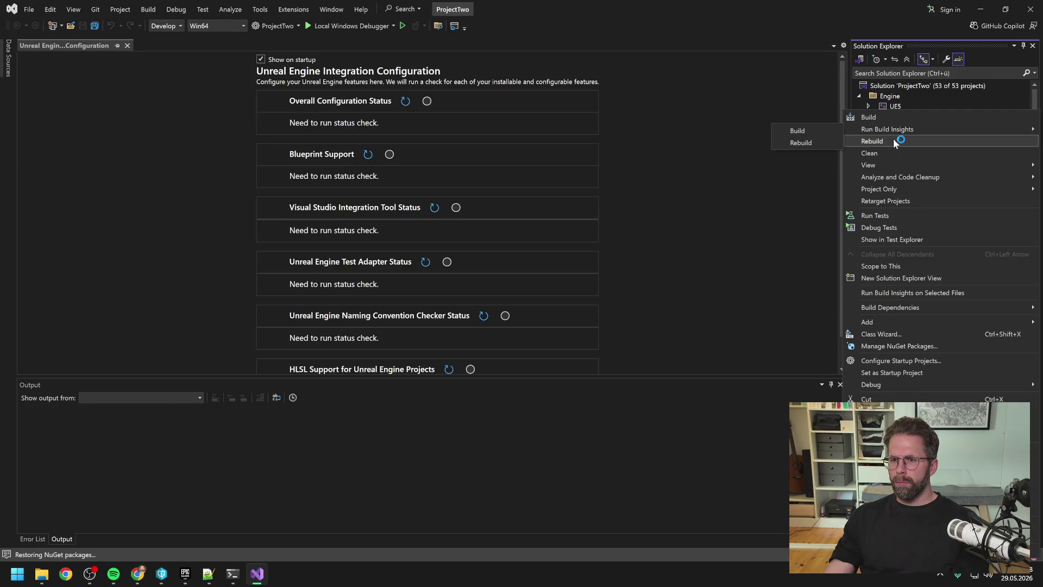
pyautogui.click(872, 141)
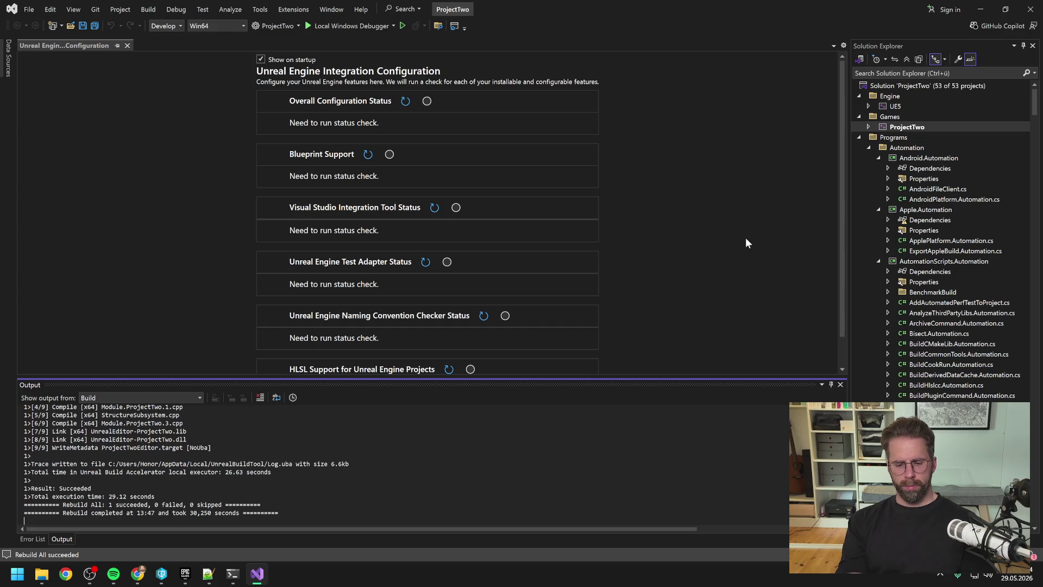
# - Close Visual Studio and launch ProjectTwo.uproject in Unreal
pyautogui.click(1031, 9)
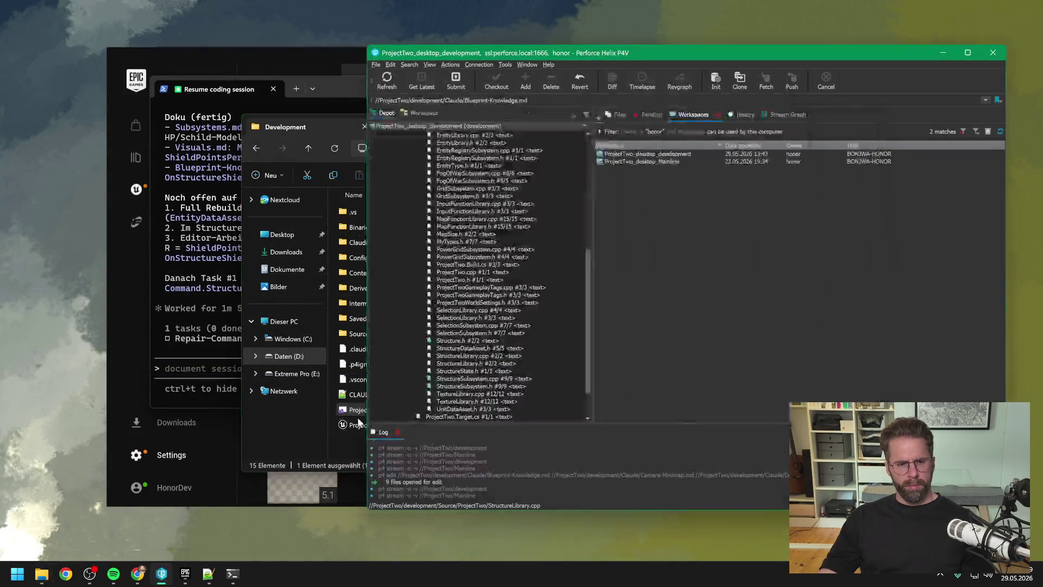
pyautogui.scroll(-2, 489, 370)
pyautogui.click(475, 409)
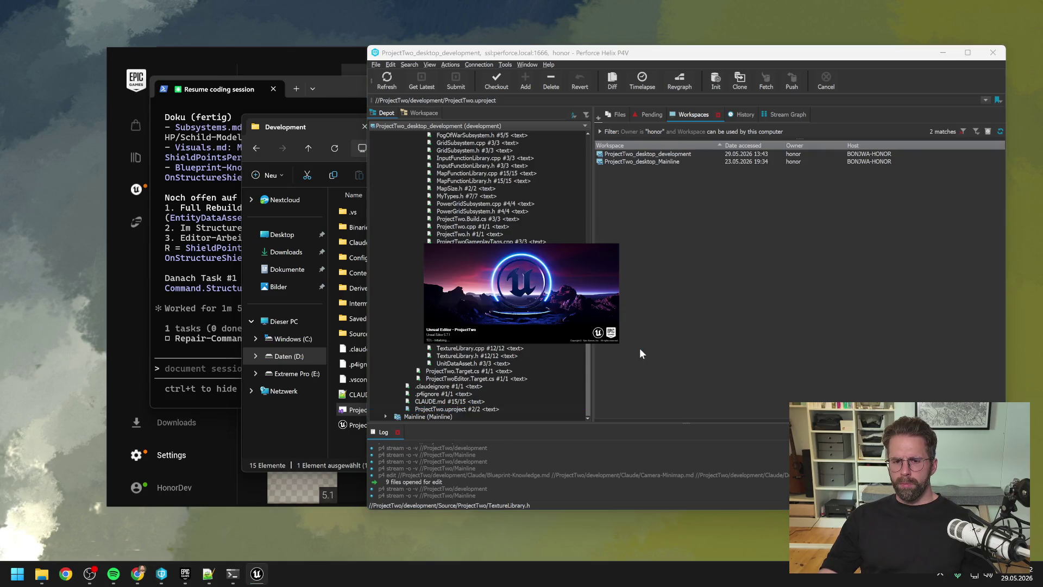
# - Switch to the loaded Unreal Editor with L_Map1 and start playing the level
pyautogui.click(206, 402)
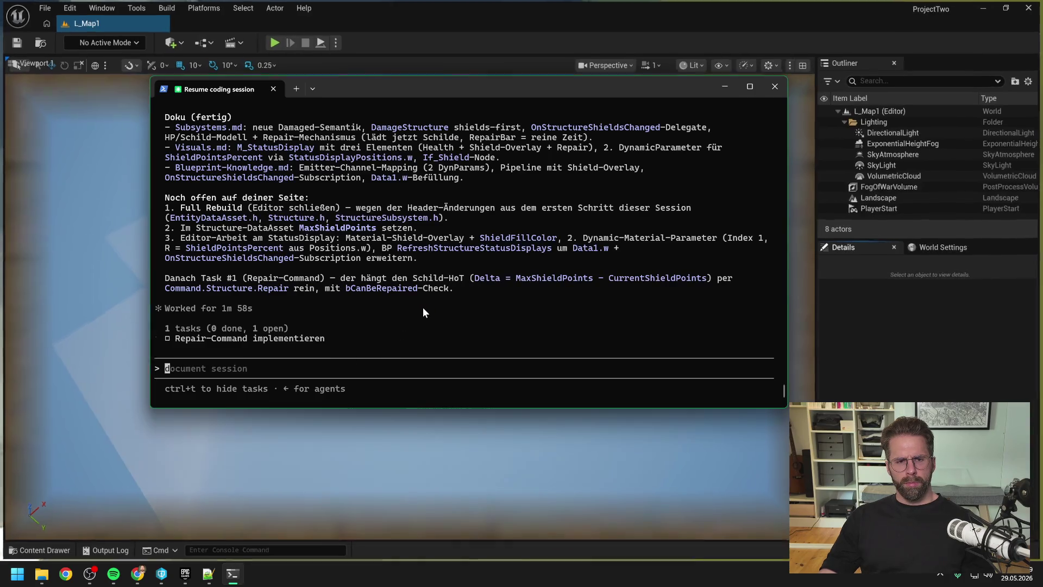
pyautogui.scroll(2, 416, 309)
pyautogui.click(399, 50)
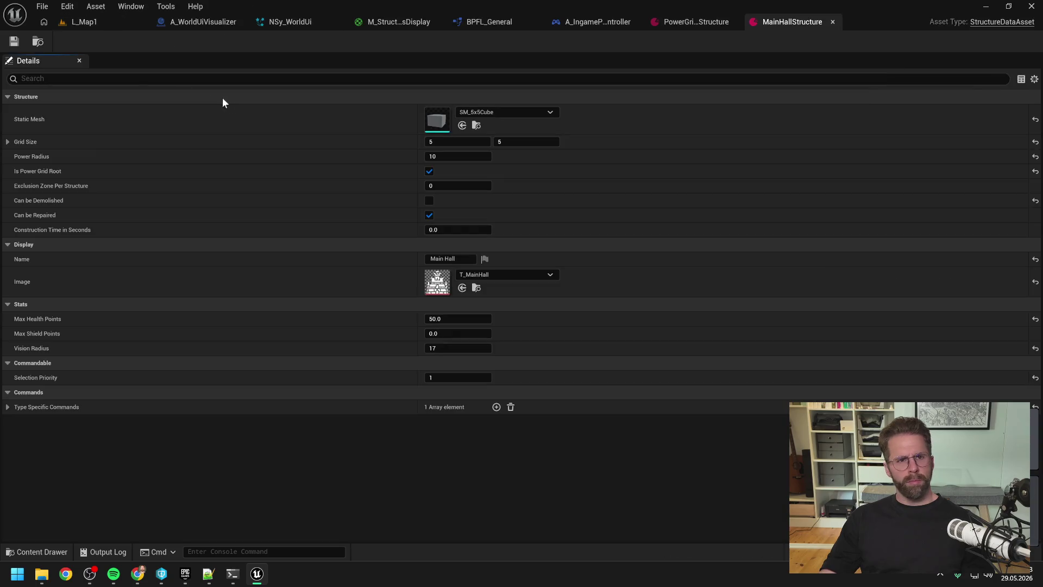
pyautogui.click(90, 22)
pyautogui.click(272, 42)
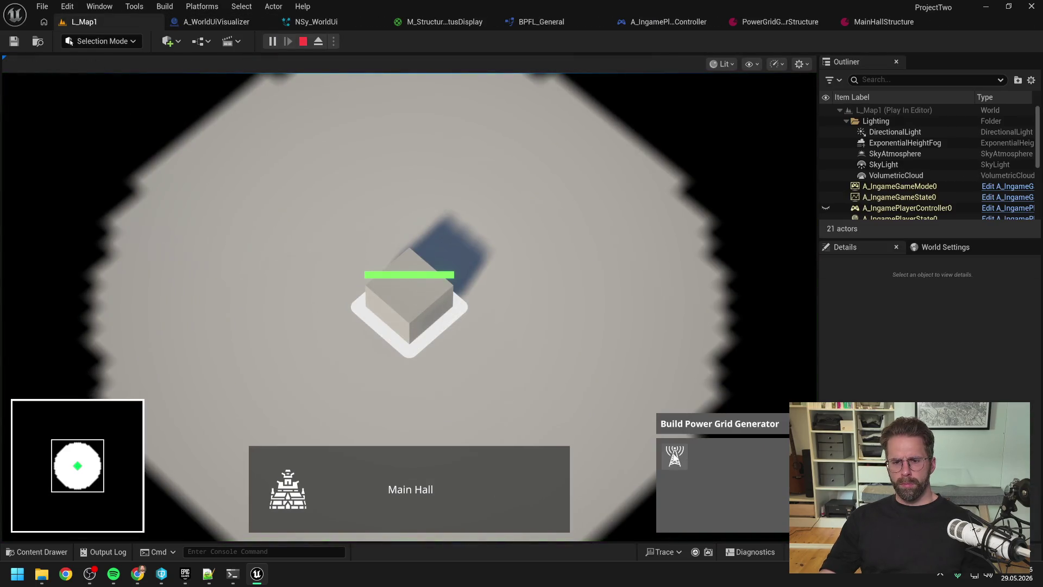
# - Place five Power Grid Generators around the Main Hall, panning the camera between placements
pyautogui.click(674, 456)
pyautogui.click(595, 281)
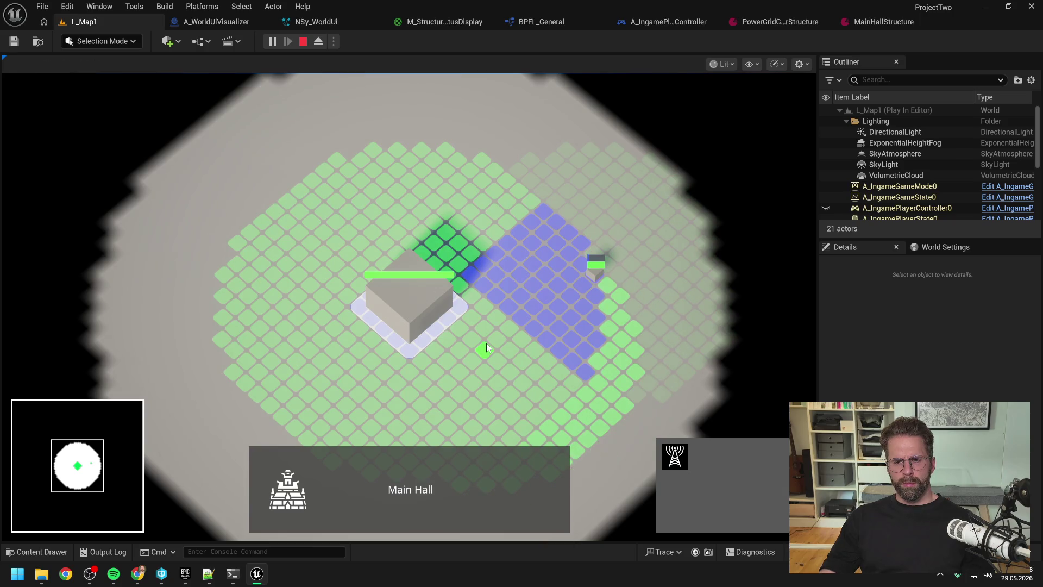
pyautogui.press('s')
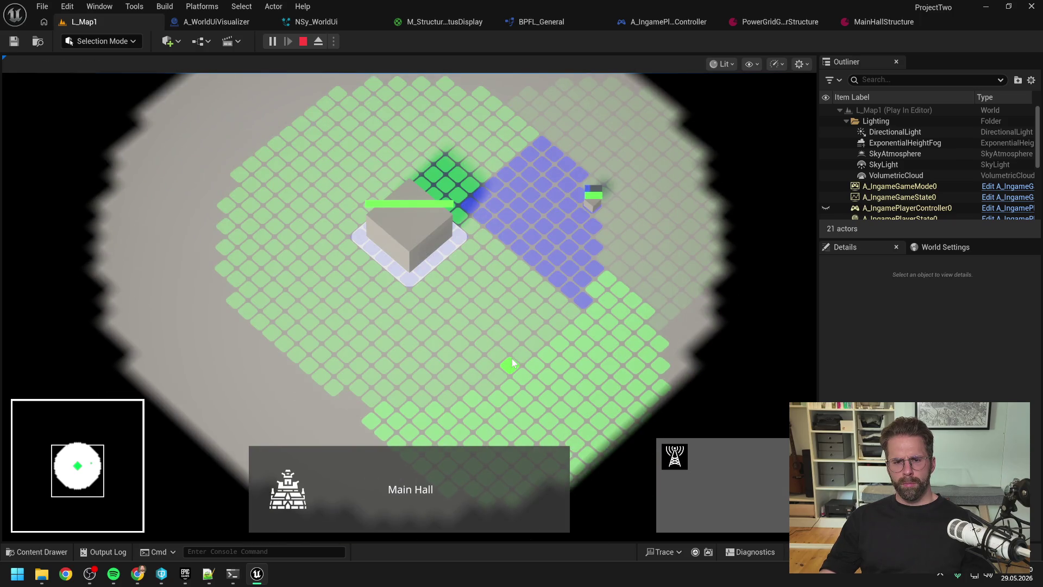
pyautogui.click(512, 363)
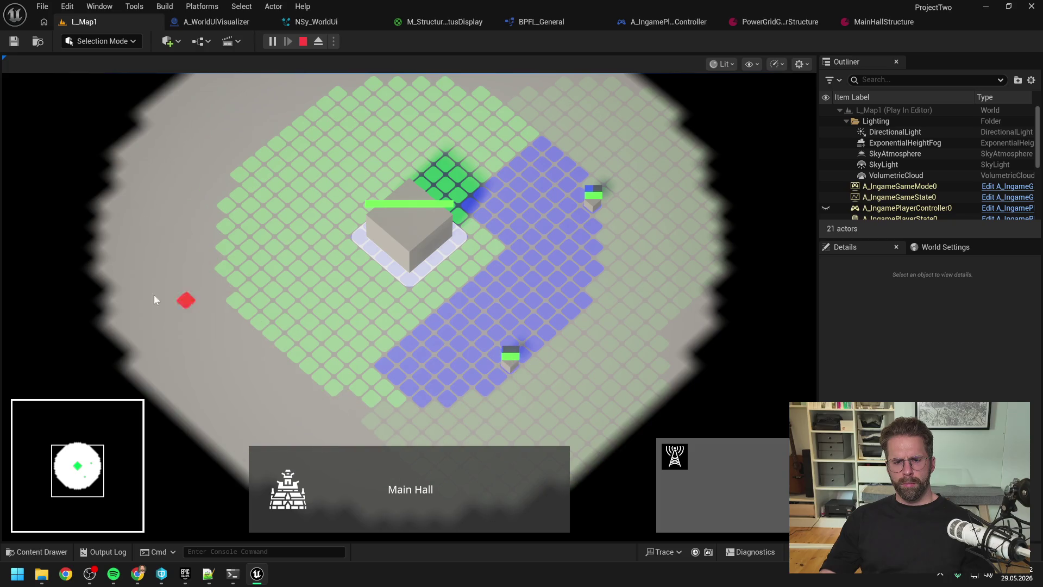
pyautogui.click(257, 312)
pyautogui.press('w')
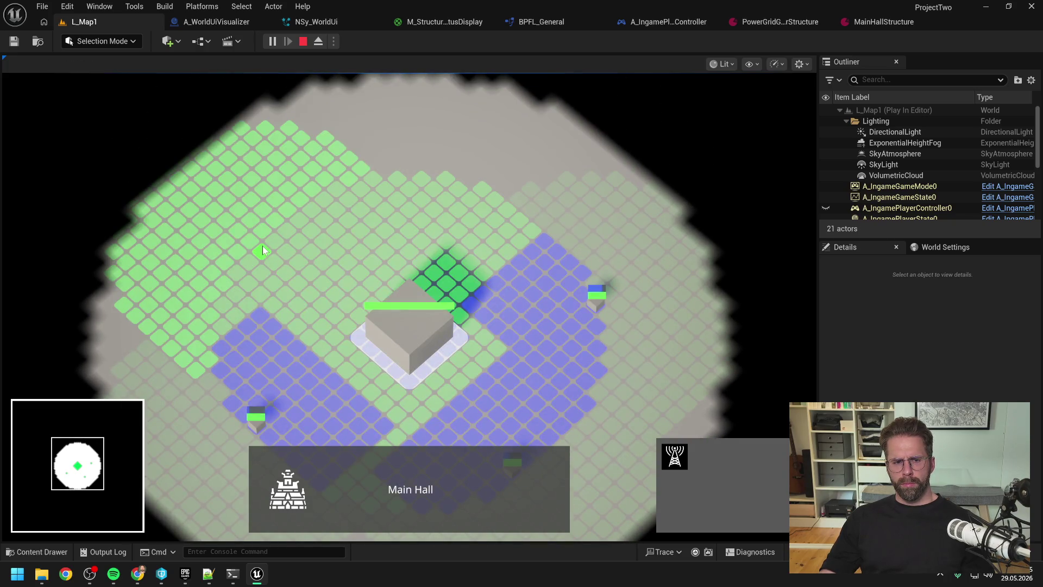
pyautogui.click(262, 246)
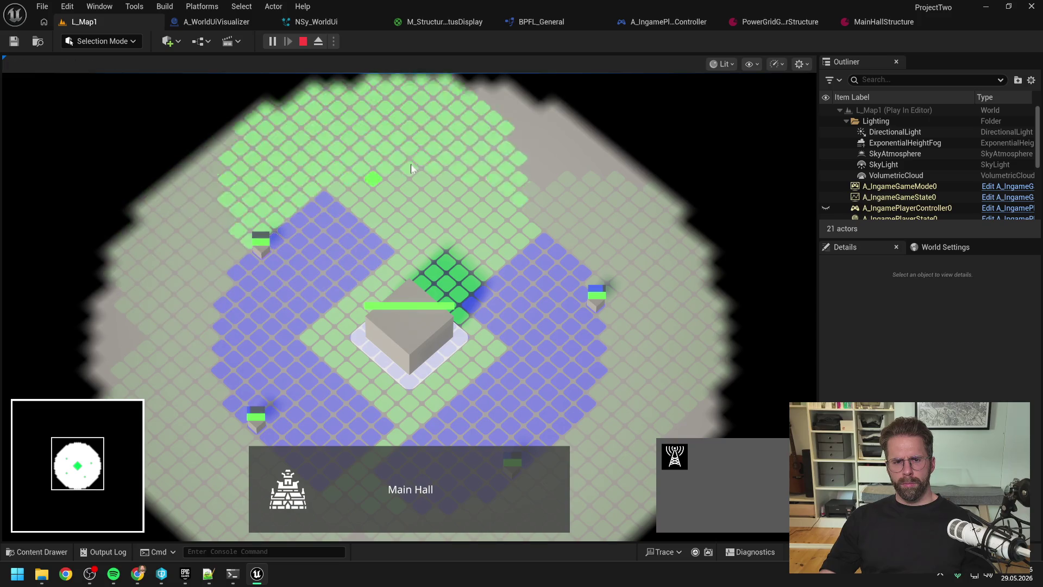
pyautogui.click(442, 178)
pyautogui.press('d')
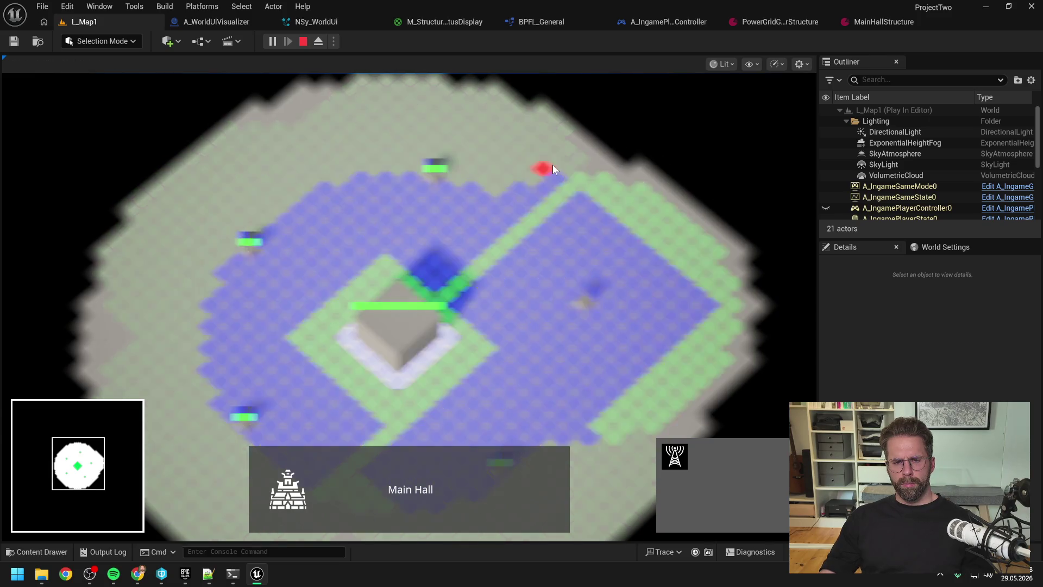
pyautogui.press('s')
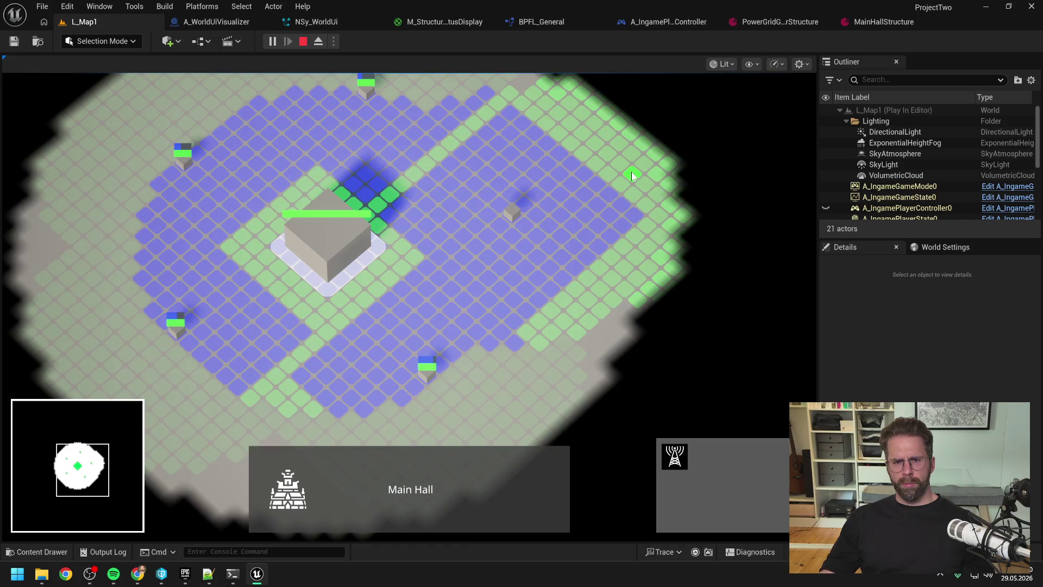
pyautogui.press('w')
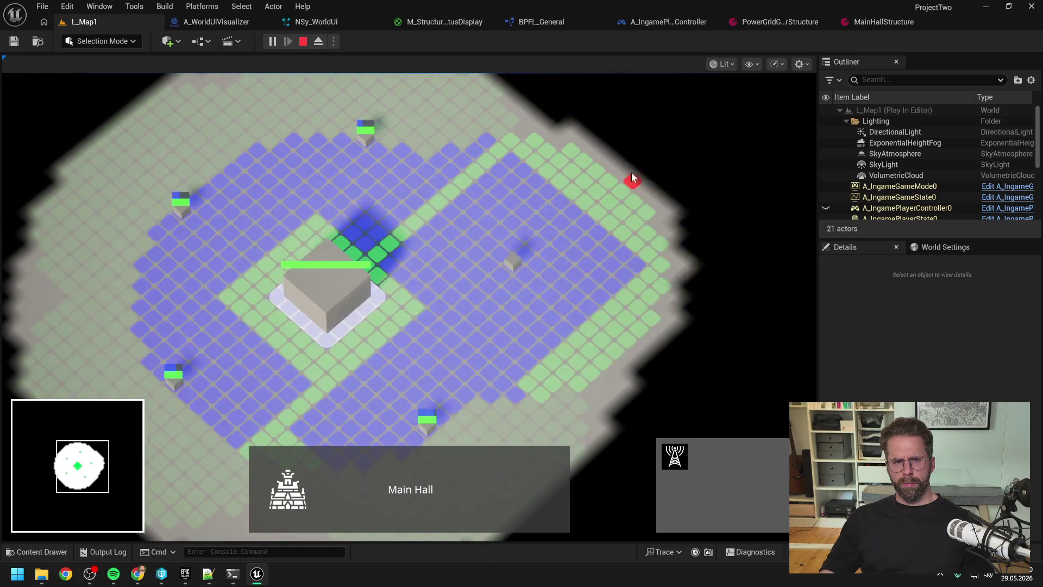